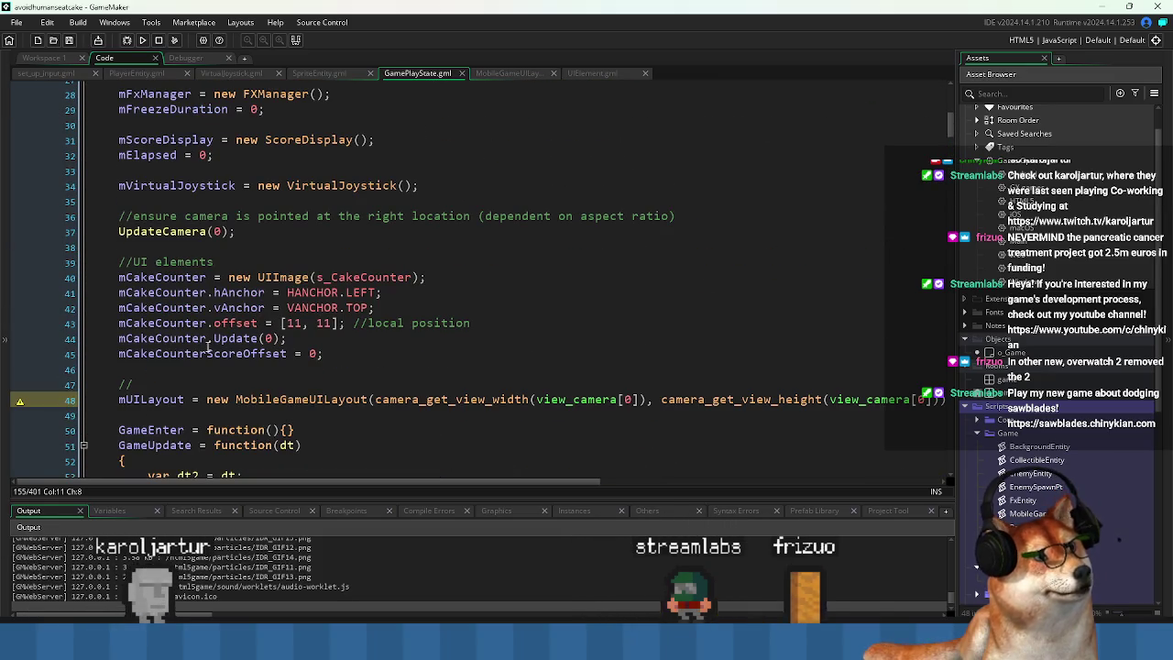
# Add 'mUILayout.Init();' on a new line after the mUILayout creation on line 48, and save GamePlayState.
pyautogui.click(135, 401)
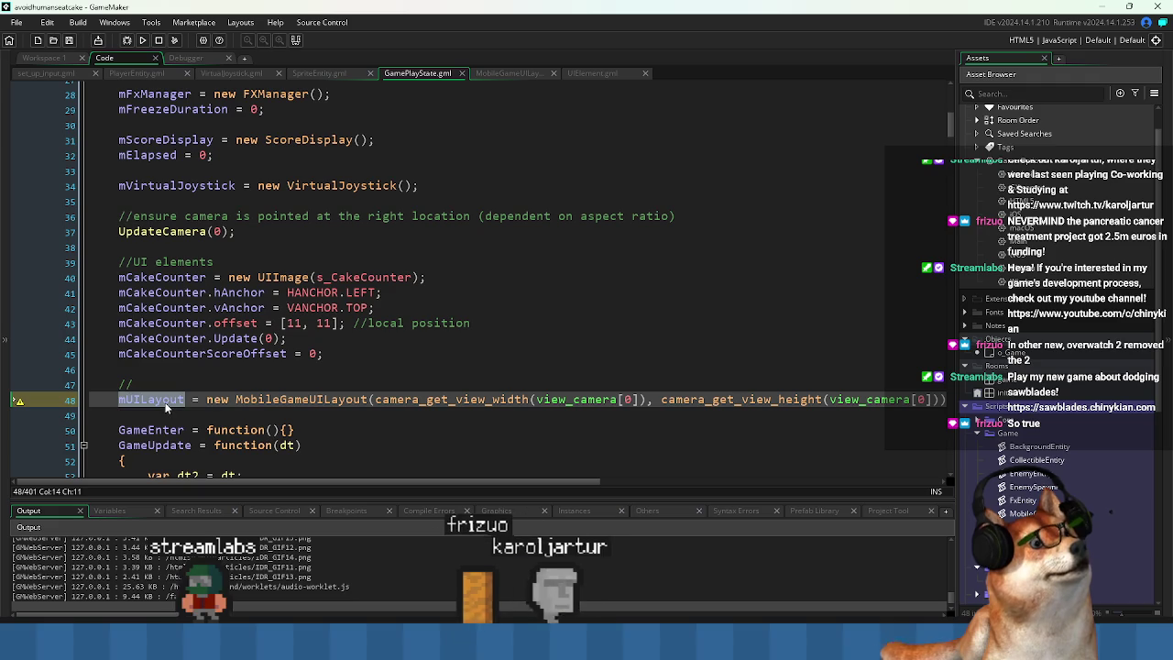
pyautogui.scroll(-6, 168, 400)
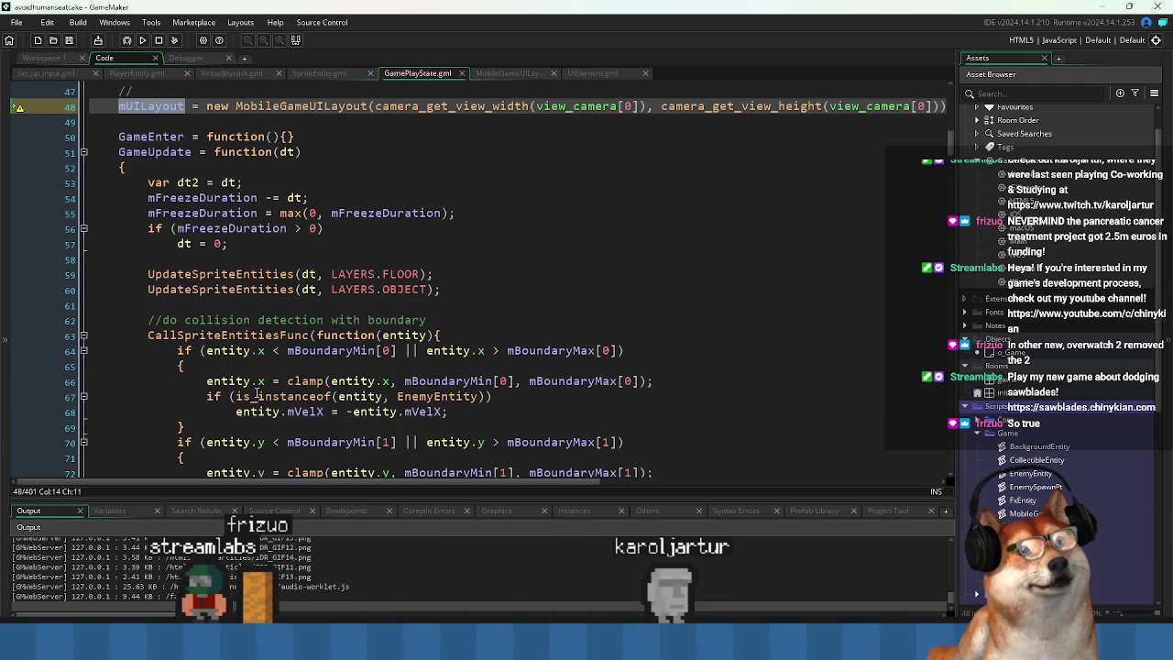
pyautogui.scroll(2, 236, 178)
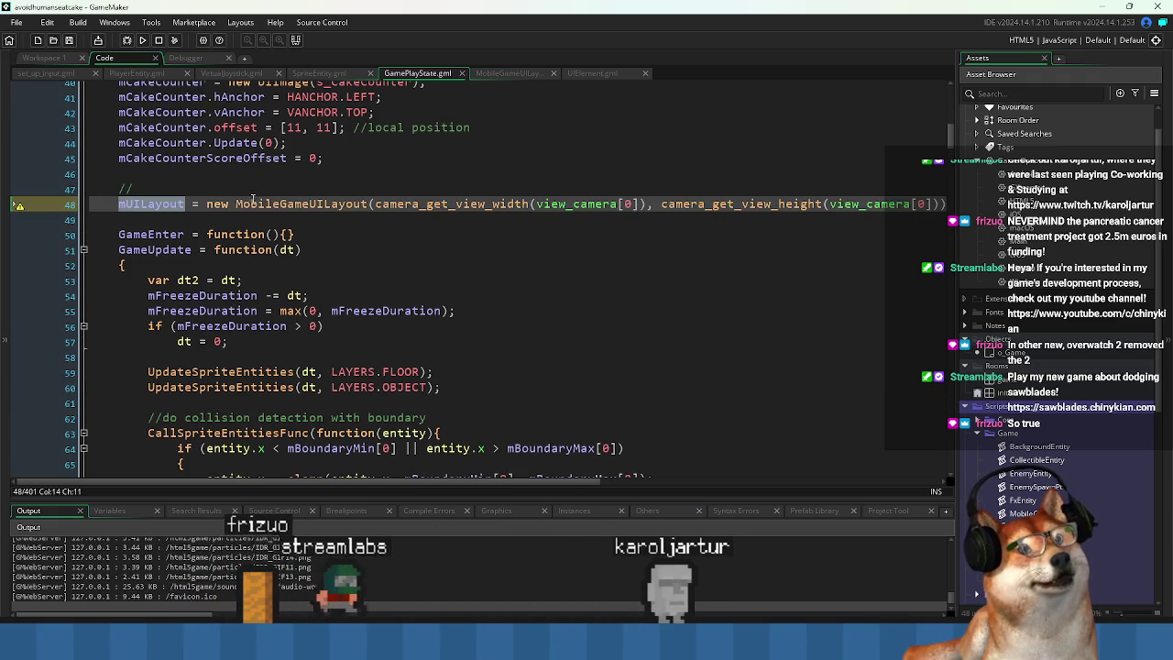
pyautogui.scroll(-1, 253, 198)
pyautogui.click(273, 193)
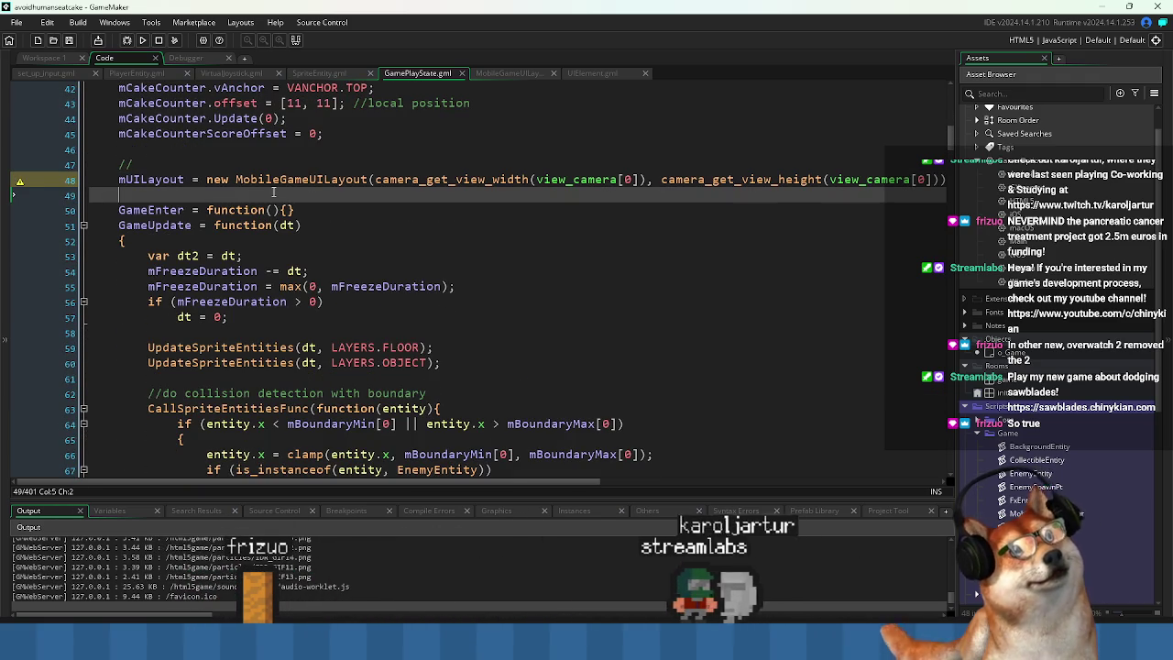
pyautogui.press('Up')
pyautogui.press('End')
pyautogui.press('Return')
pyautogui.write('mUILayout')
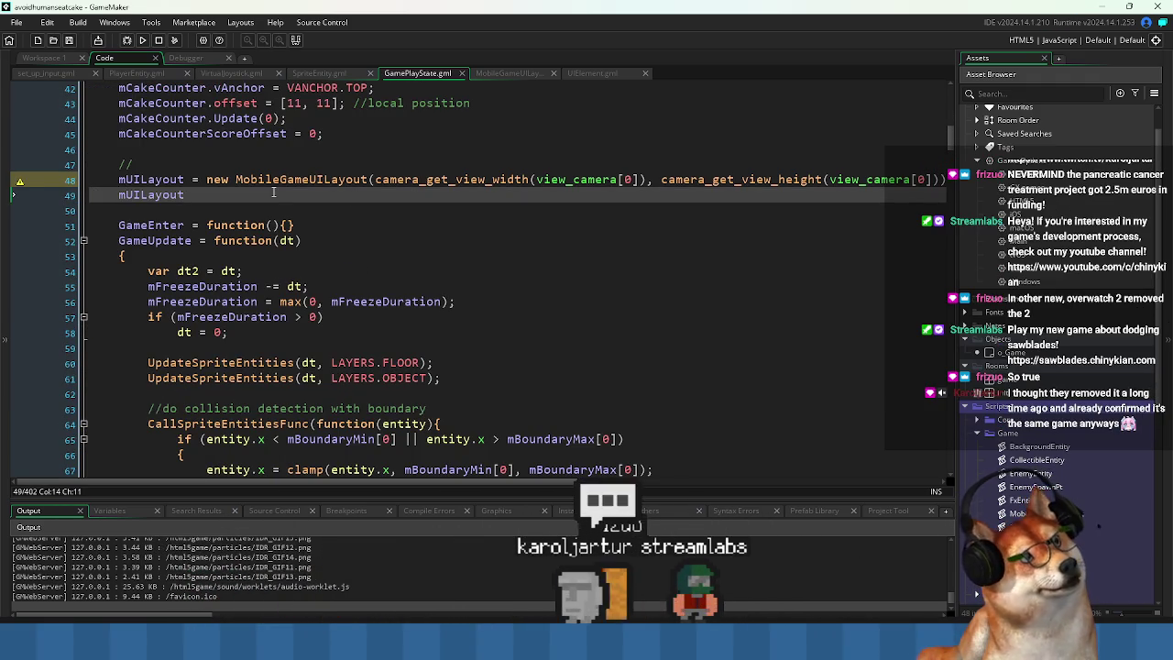
pyautogui.write('.Init')
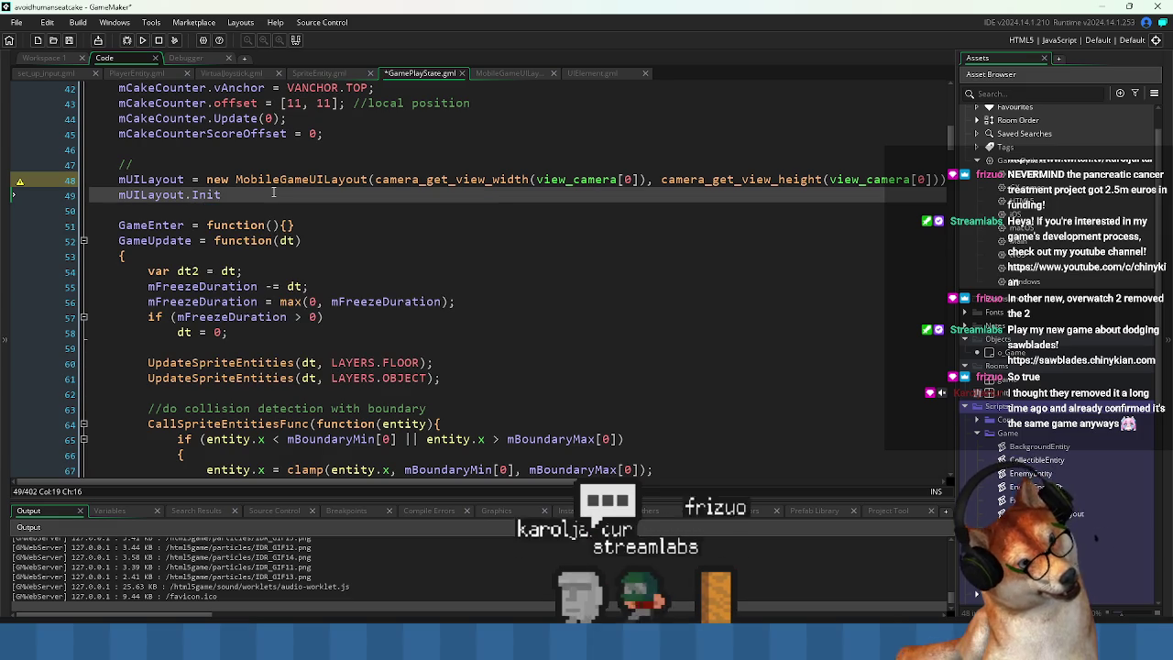
pyautogui.write('();')
pyautogui.hotkey('ctrl', 's')
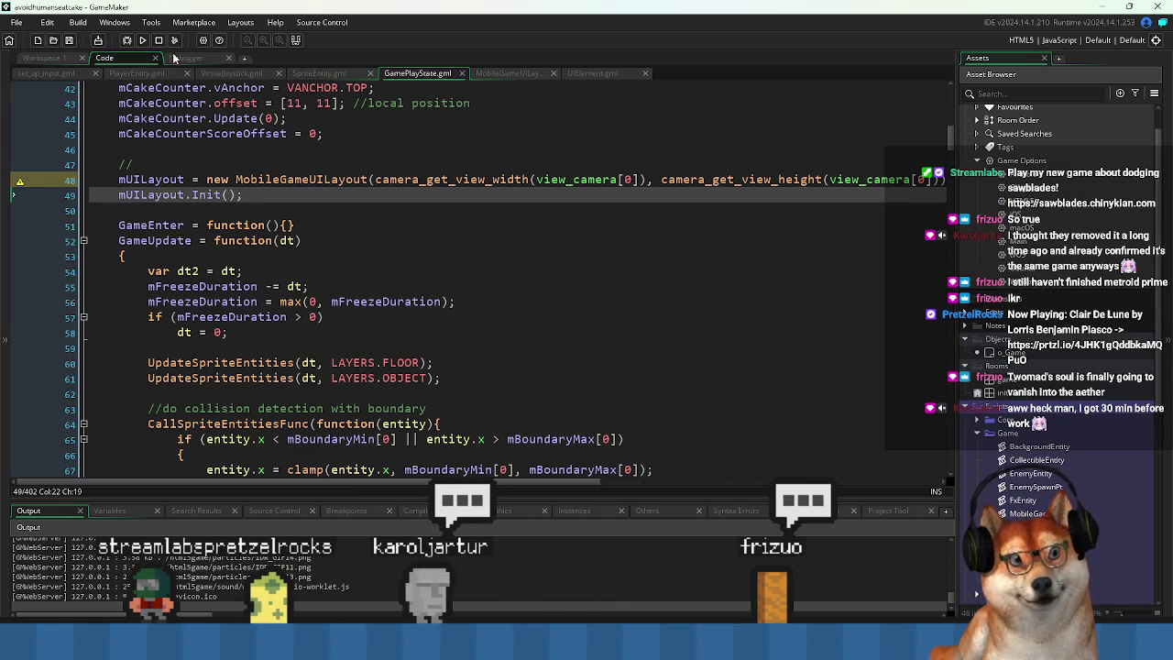
# Switch the build target to Windows and clean the project, confirming the stop-running-game prompts.
pyautogui.click(142, 40)
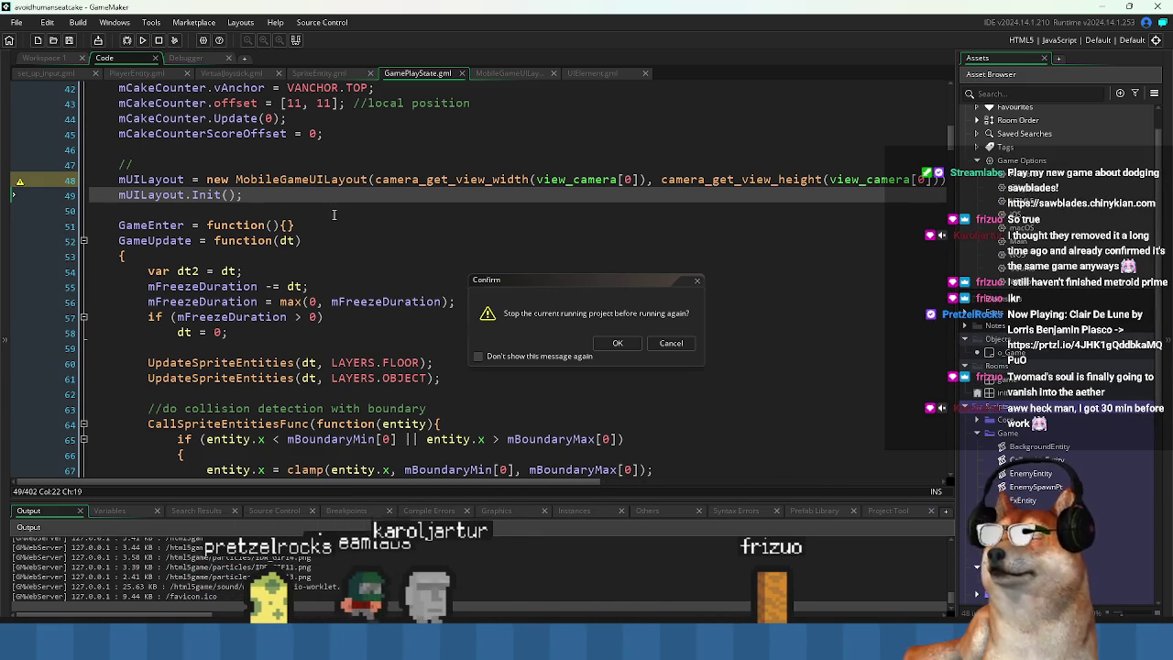
pyautogui.click(618, 343)
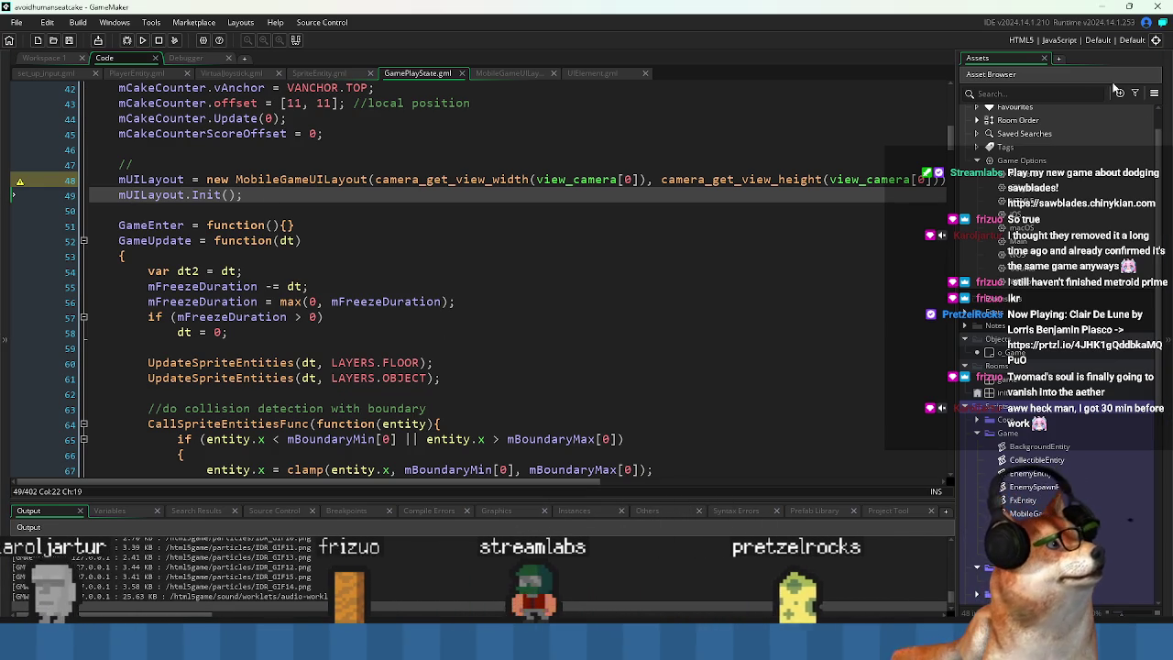
pyautogui.click(1069, 43)
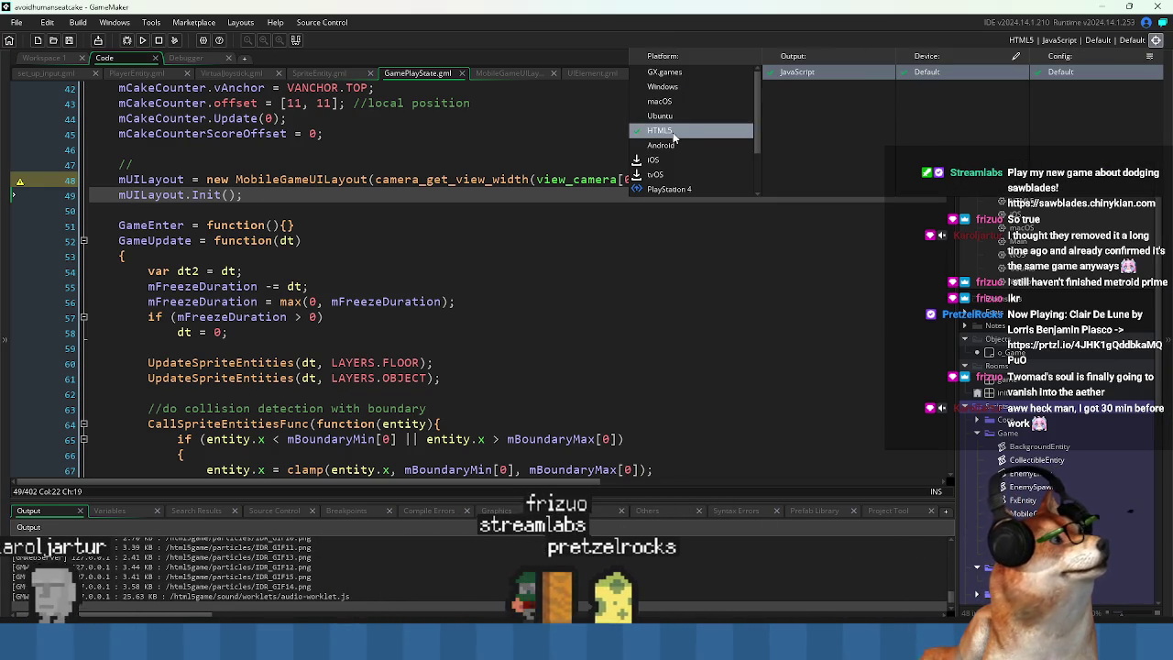
pyautogui.click(699, 87)
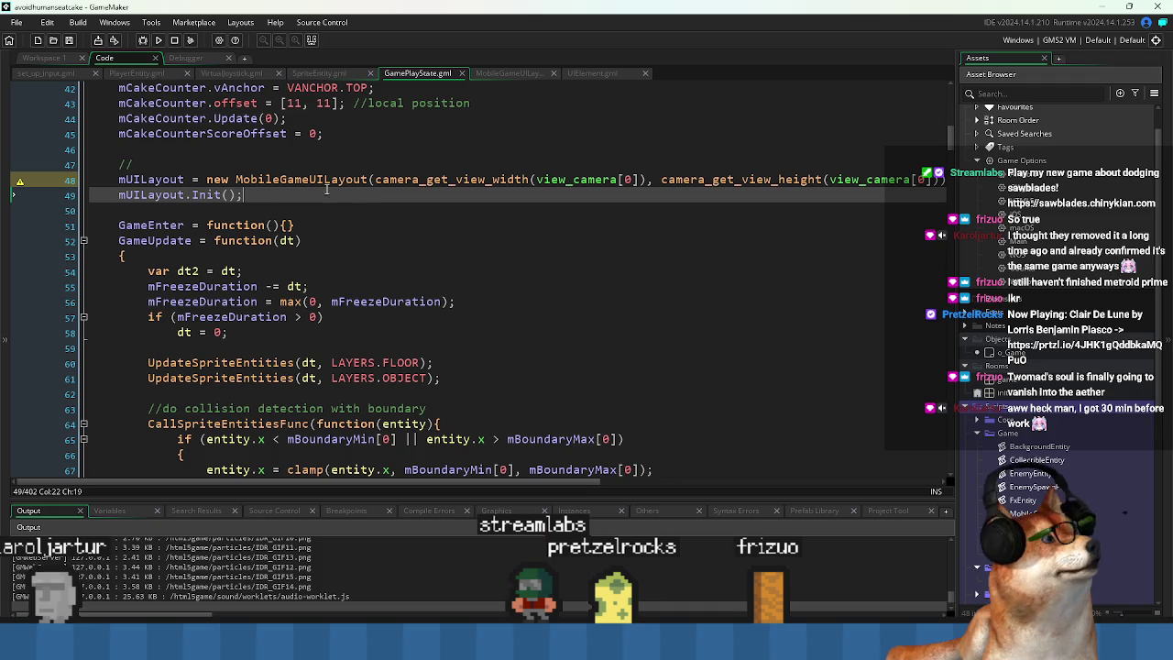
pyautogui.click(189, 40)
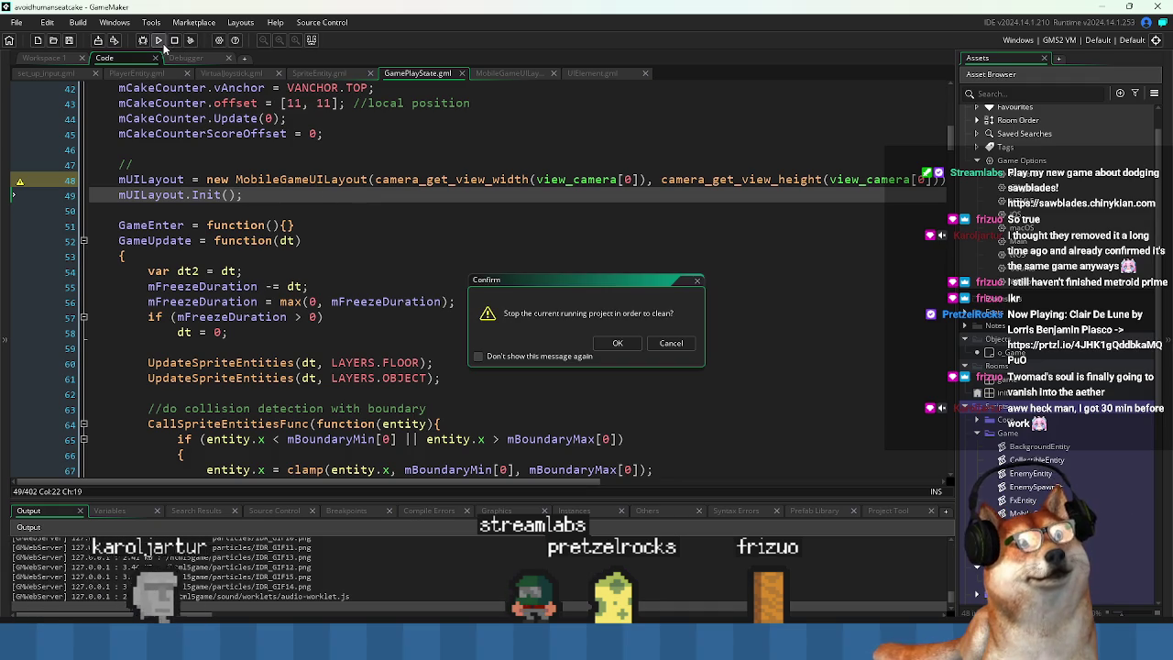
pyautogui.click(618, 340)
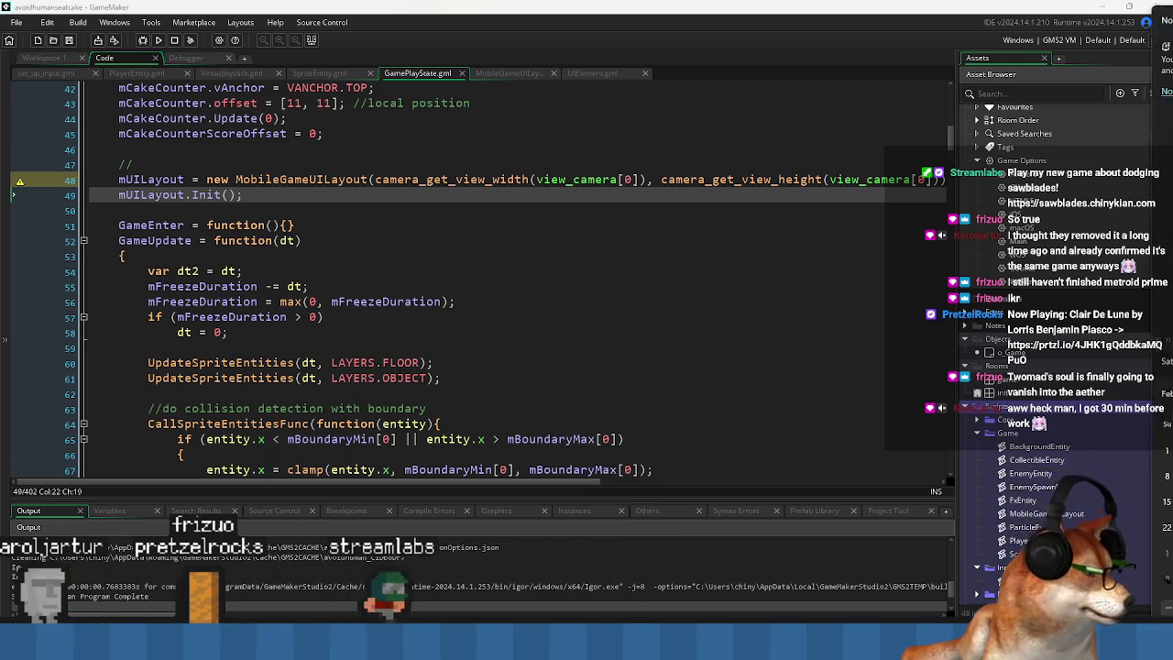
# While the clean finishes, select and review the two UpdateSpriteEntities lines, then start the Windows run.
pyautogui.press('super+n')
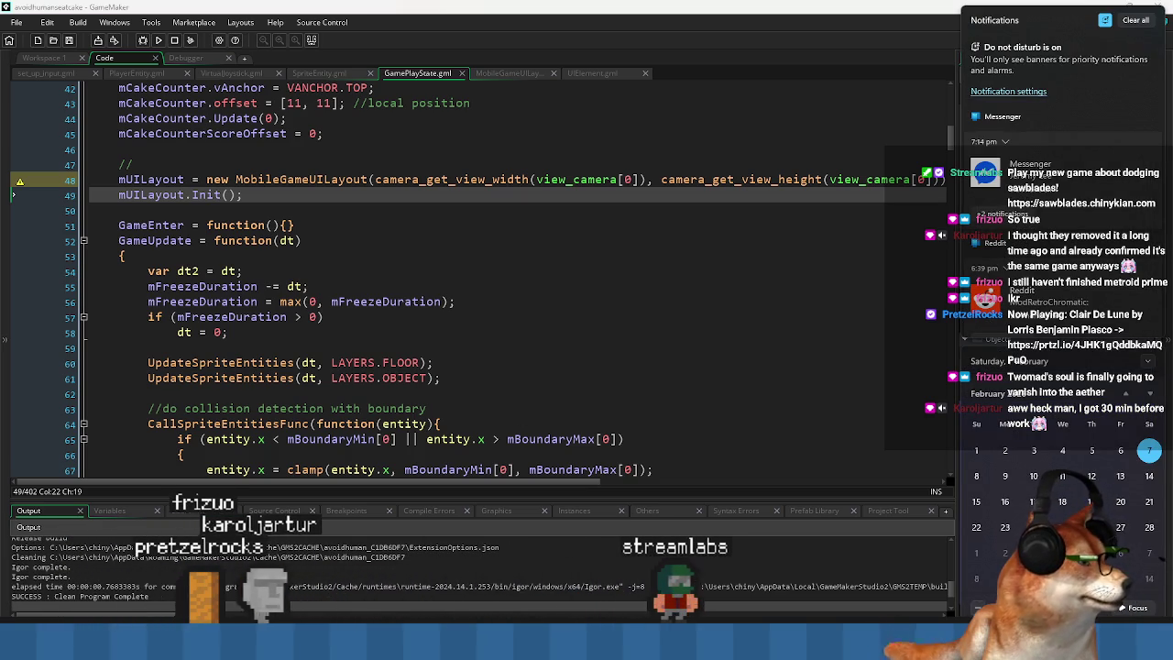
pyautogui.press('Escape')
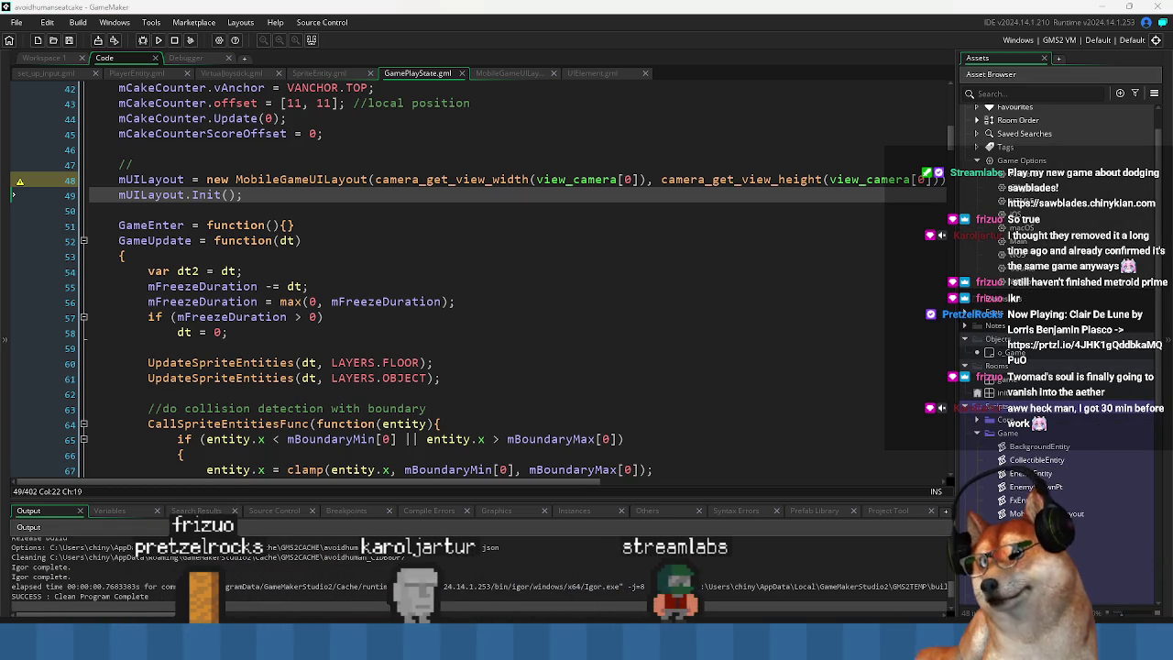
pyautogui.click(407, 363)
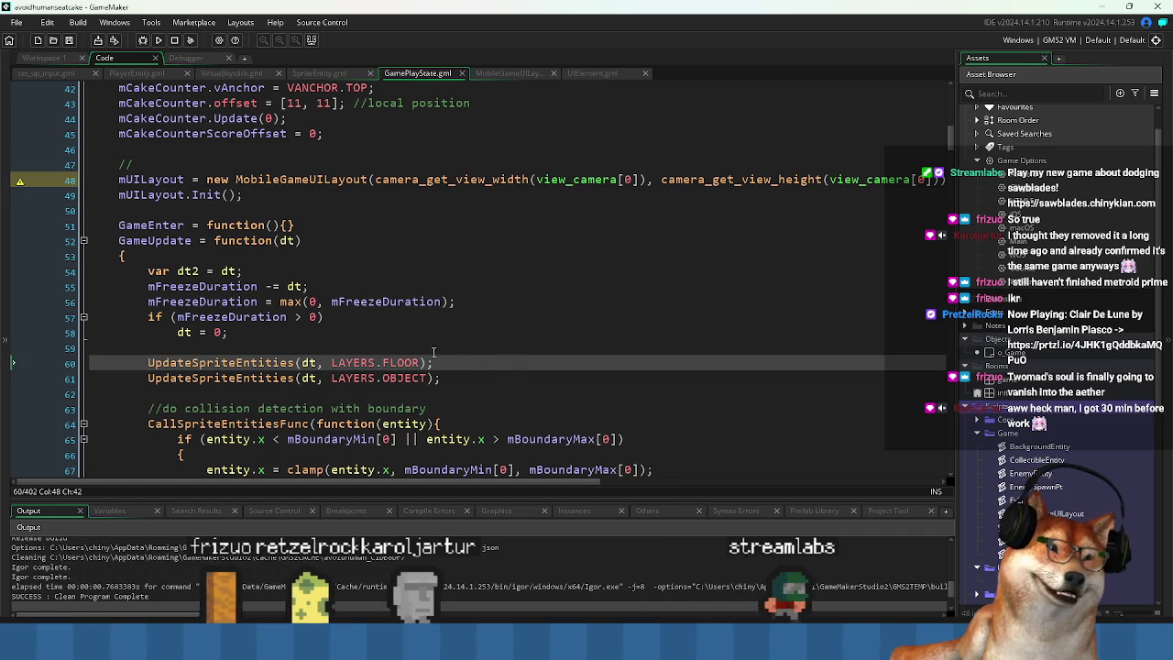
pyautogui.click(404, 332)
pyautogui.moveTo(403, 347); pyautogui.dragTo(396, 403)
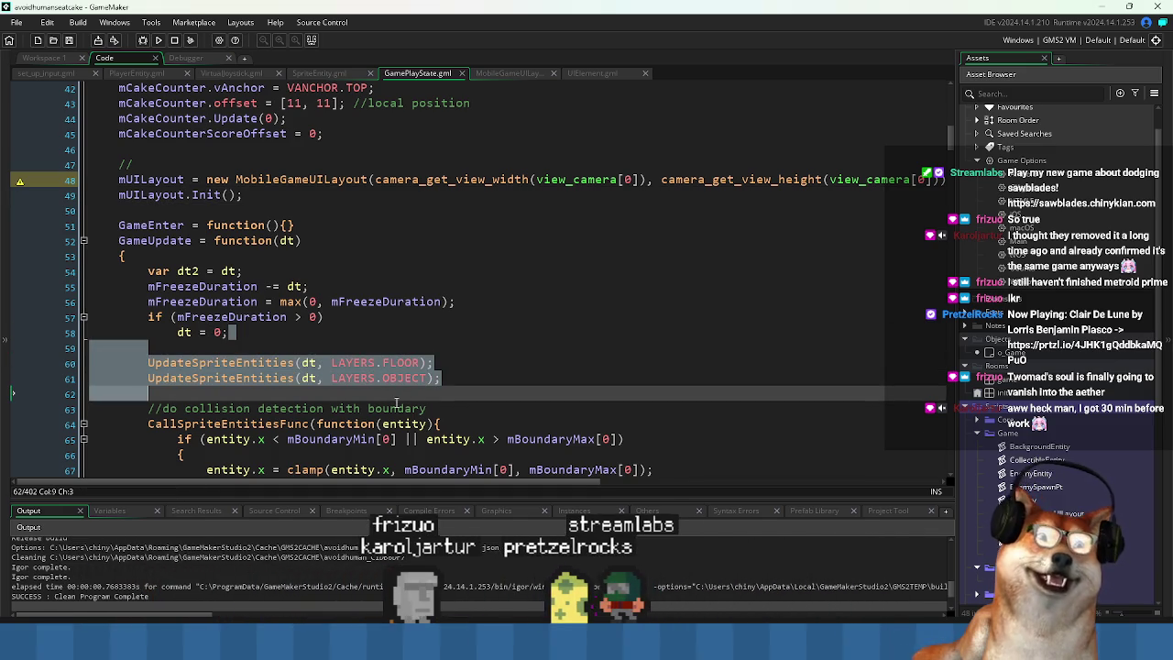
pyautogui.moveTo(169, 392)
pyautogui.mouseDown()
pyautogui.moveTo(172, 339)
pyautogui.moveTo(218, 384)
pyautogui.moveTo(146, 394)
pyautogui.moveTo(100, 347)
pyautogui.mouseUp()
pyautogui.click(231, 344)
pyautogui.click(148, 394)
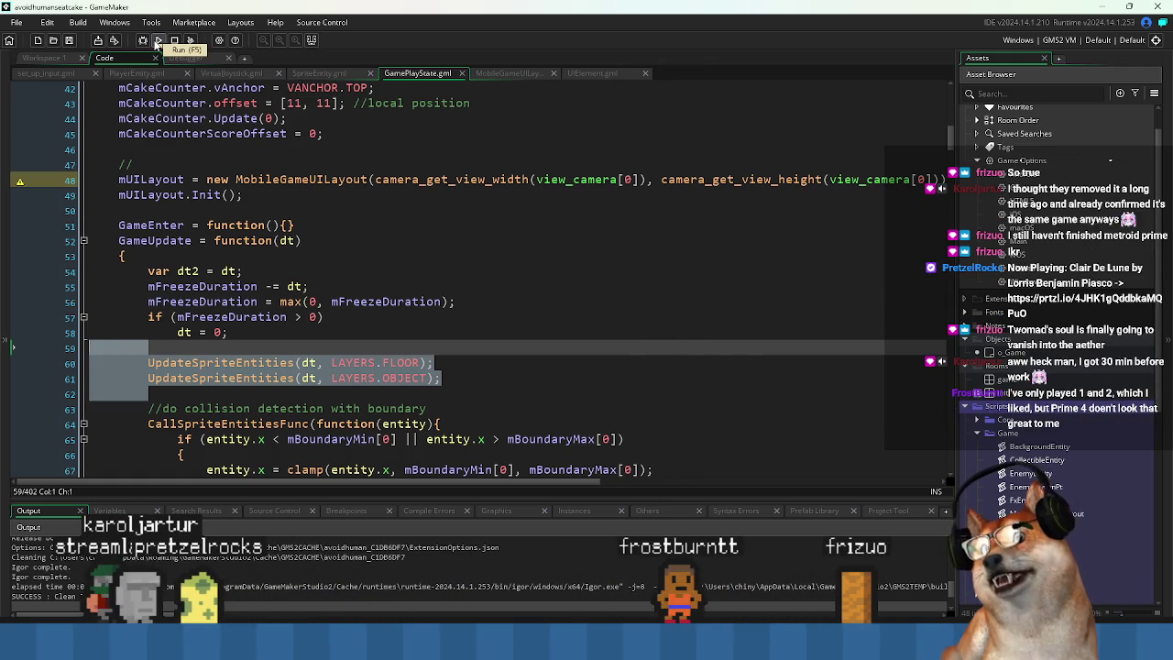
pyautogui.click(157, 41)
# Run the Windows build, start from the title screen, read the UIElement unset-variable Code Error, and close it.
pyautogui.click(450, 319)
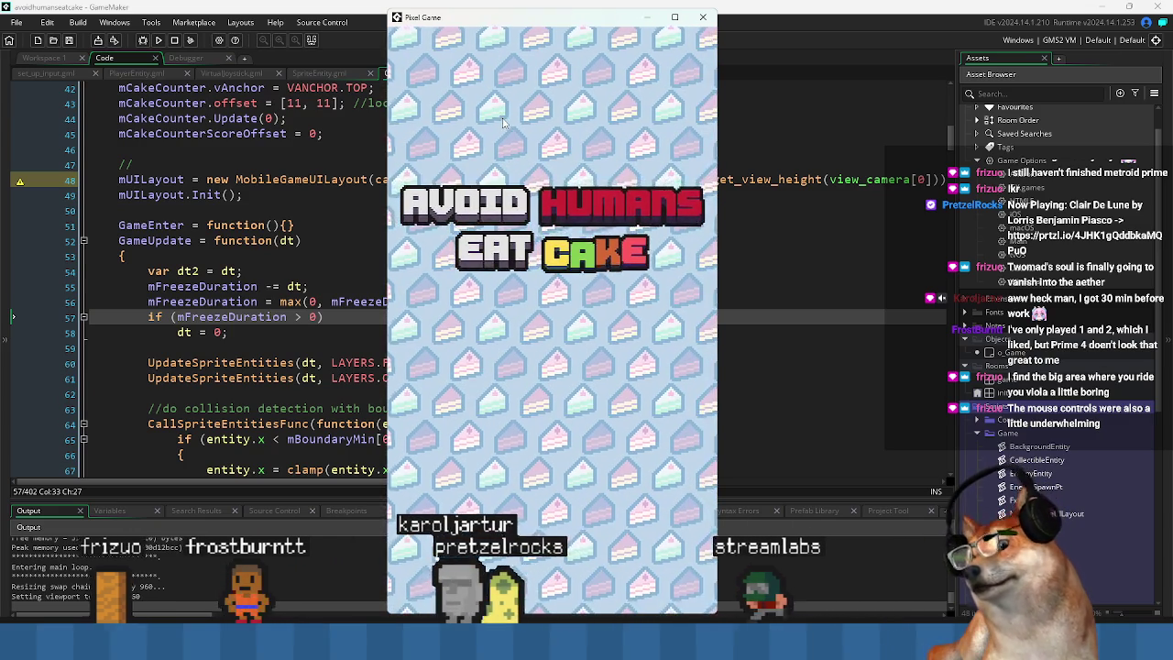
pyautogui.click(530, 155)
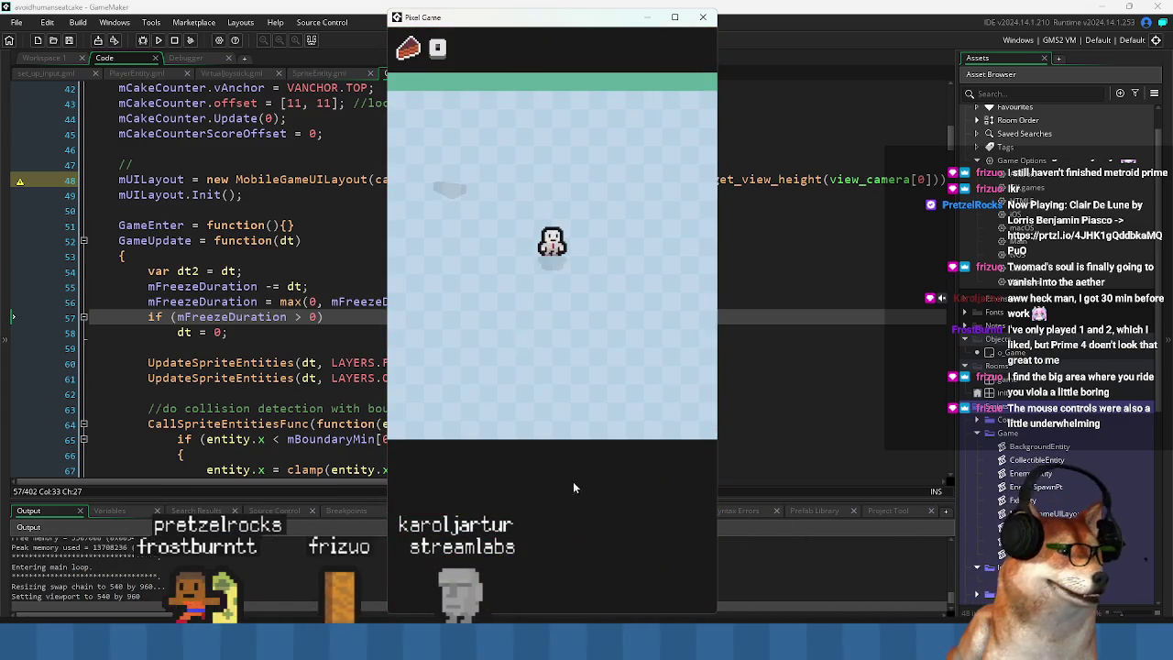
pyautogui.moveTo(495, 230)
pyautogui.mouseDown()
pyautogui.moveTo(786, 234)
pyautogui.moveTo(403, 234)
pyautogui.moveTo(632, 231)
pyautogui.mouseUp()
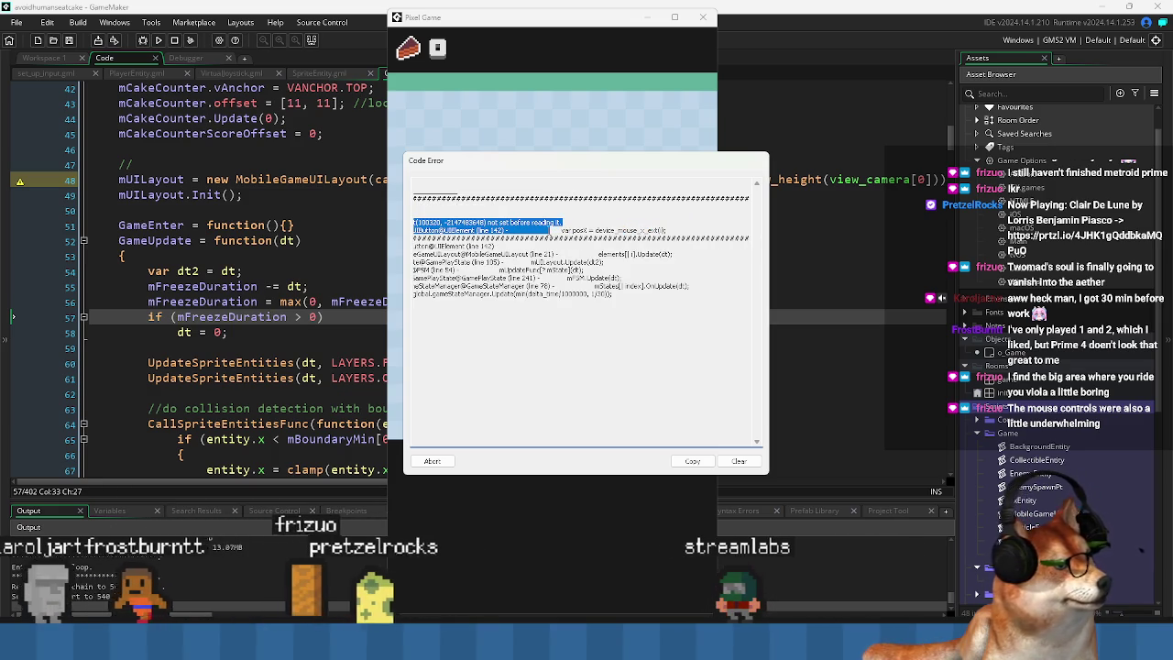
pyautogui.moveTo(633, 231); pyautogui.dragTo(577, 231)
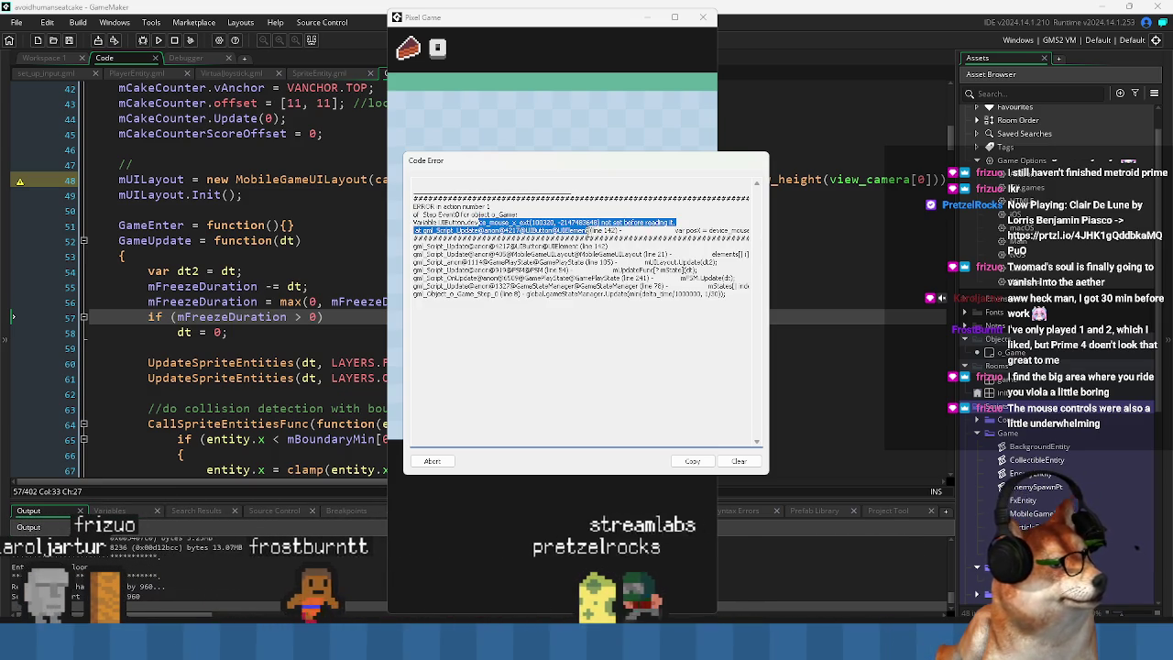
pyautogui.click(577, 231)
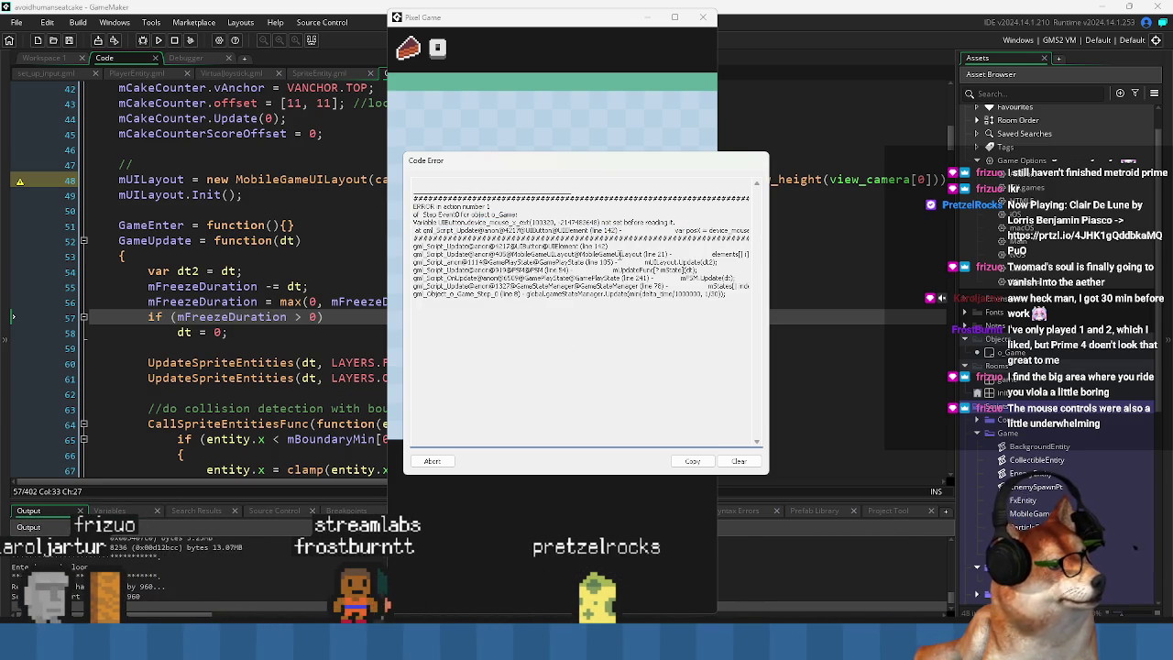
pyautogui.click(431, 461)
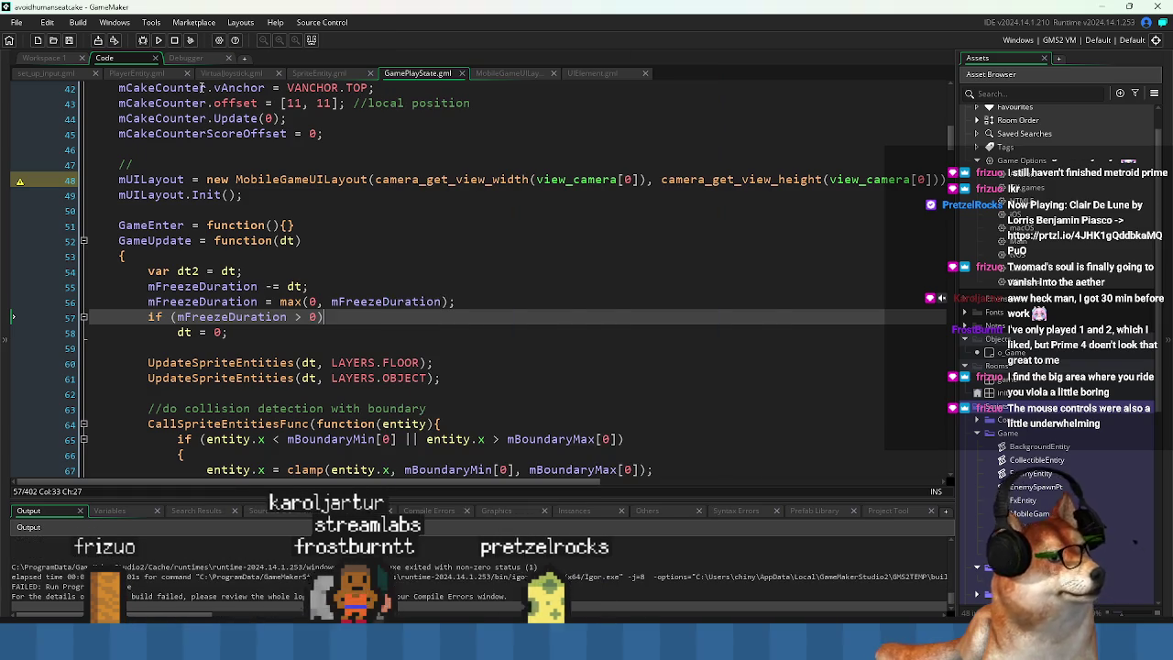
# In UIElement.gml, change the first touch loop's calls to device_mouse_x and device_mouse_y.
pyautogui.click(587, 71)
pyautogui.click(302, 339)
pyautogui.scroll(-15, 298, 326)
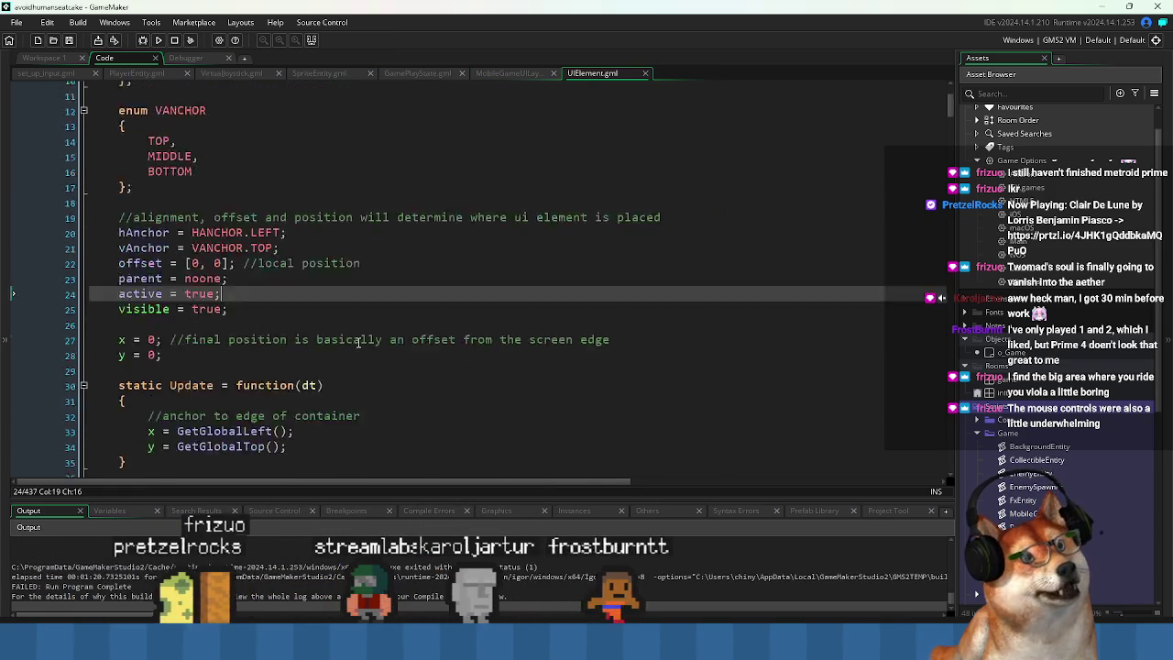
pyautogui.scroll(-15, 296, 321)
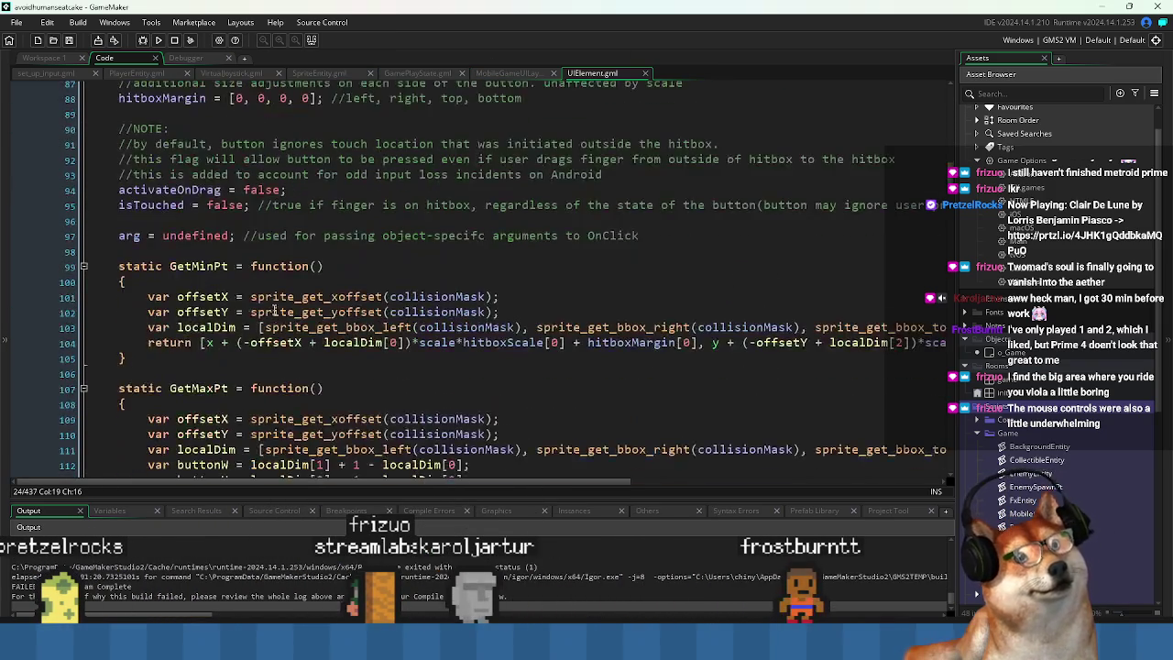
pyautogui.scroll(-13, 144, 376)
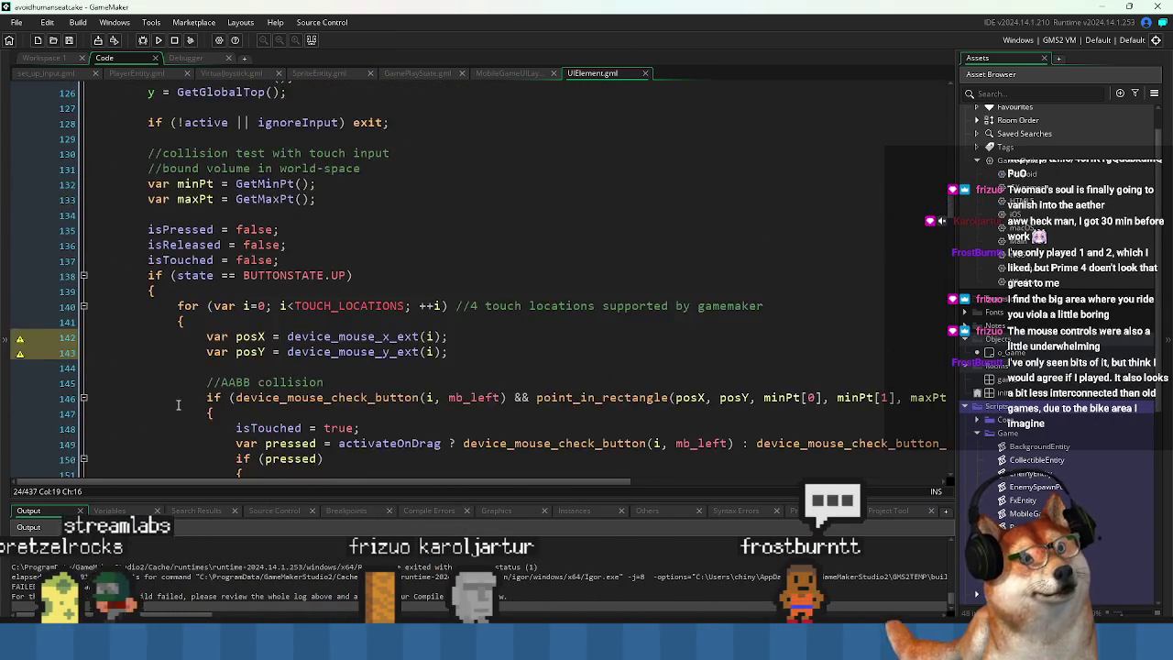
pyautogui.click(622, 191)
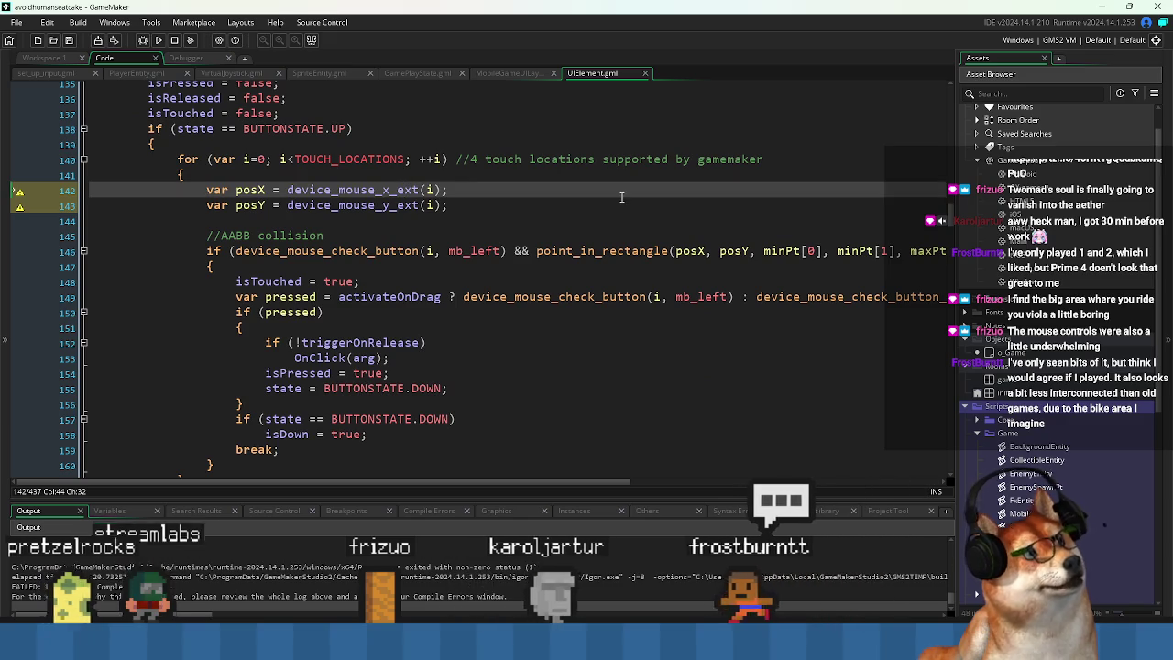
pyautogui.press('BackSpace')
pyautogui.press('Down')
pyautogui.hotkey('shift', 'Right')
pyautogui.hotkey('shift', 'Right')
pyautogui.hotkey('shift', 'Right')
pyautogui.press('BackSpace')
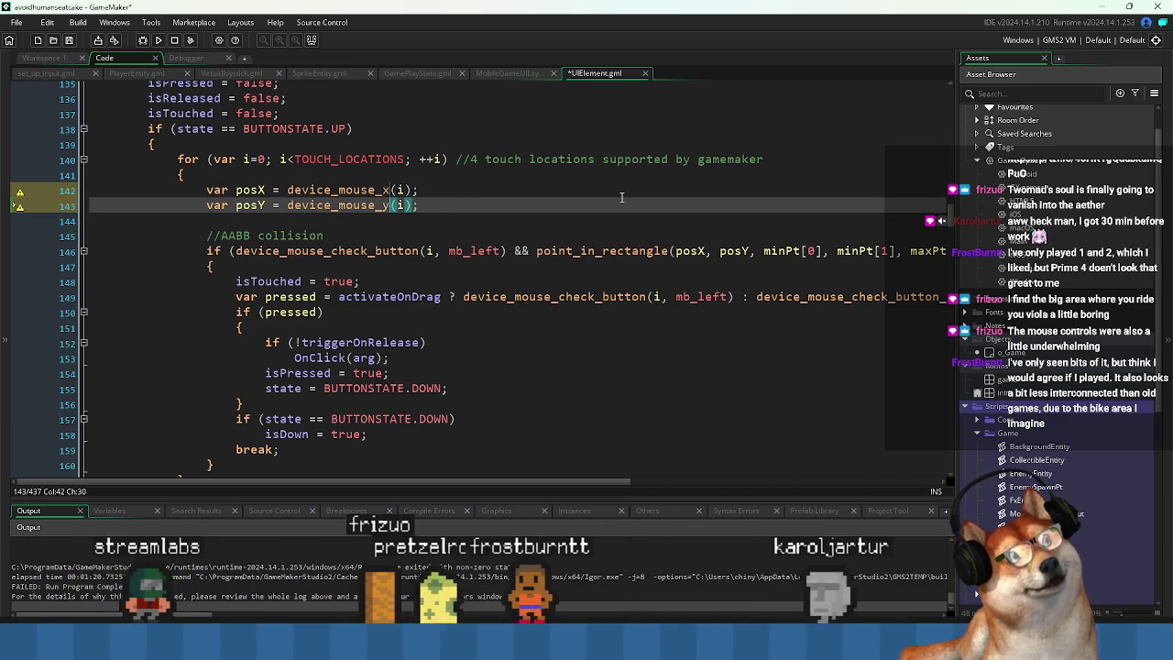
# Remove '_ext' from the second loop's touch calls on lines 168 and 169.
pyautogui.scroll(-7, 612, 201)
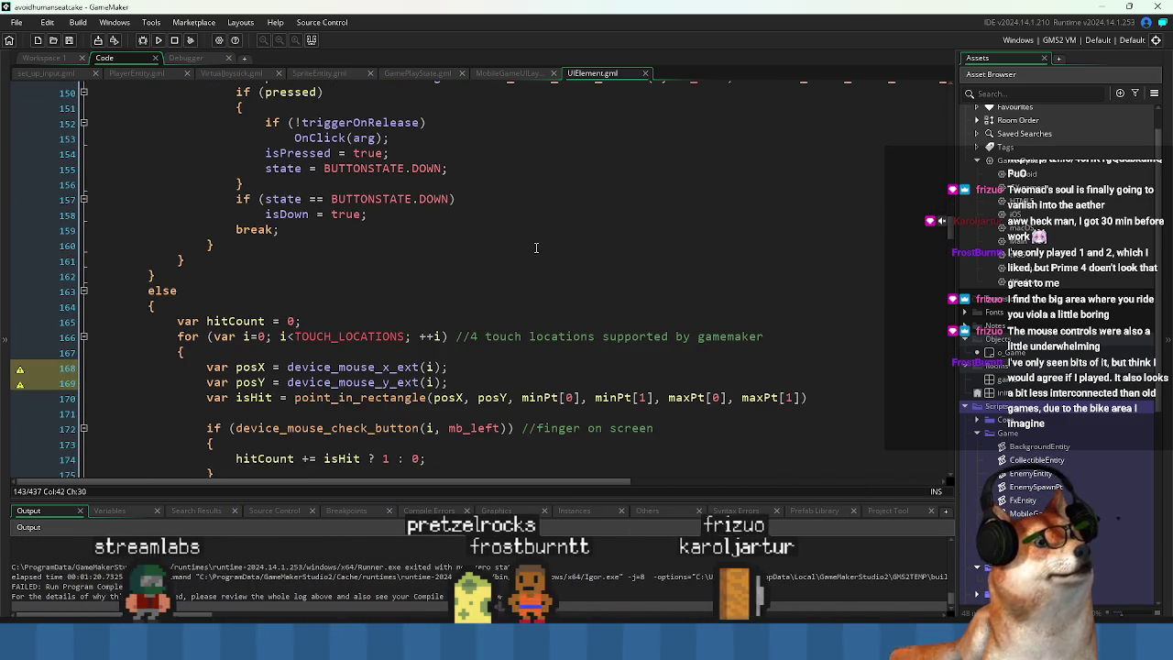
pyautogui.click(393, 295)
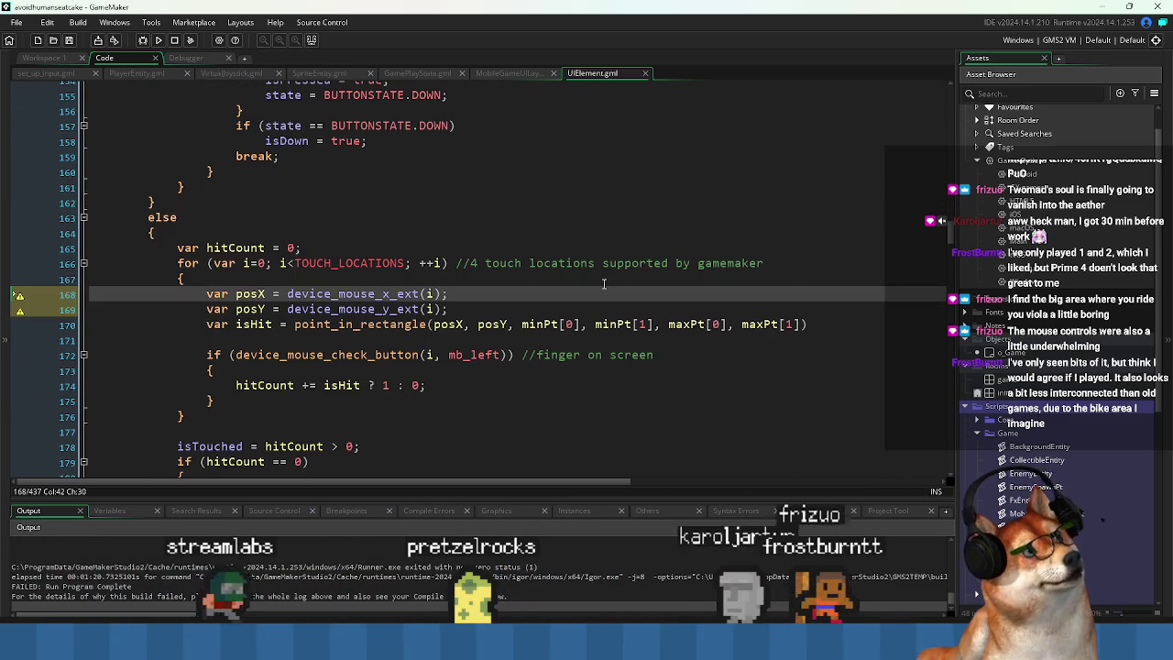
pyautogui.hotkey('shift', 'Right')
pyautogui.hotkey('shift', 'Right')
pyautogui.hotkey('shift', 'Right')
pyautogui.press('BackSpace')
pyautogui.press('Down')
pyautogui.hotkey('shift', 'Right')
pyautogui.hotkey('shift', 'Right')
pyautogui.hotkey('shift', 'Right')
pyautogui.press('BackSpace')
pyautogui.scroll(-4, 604, 284)
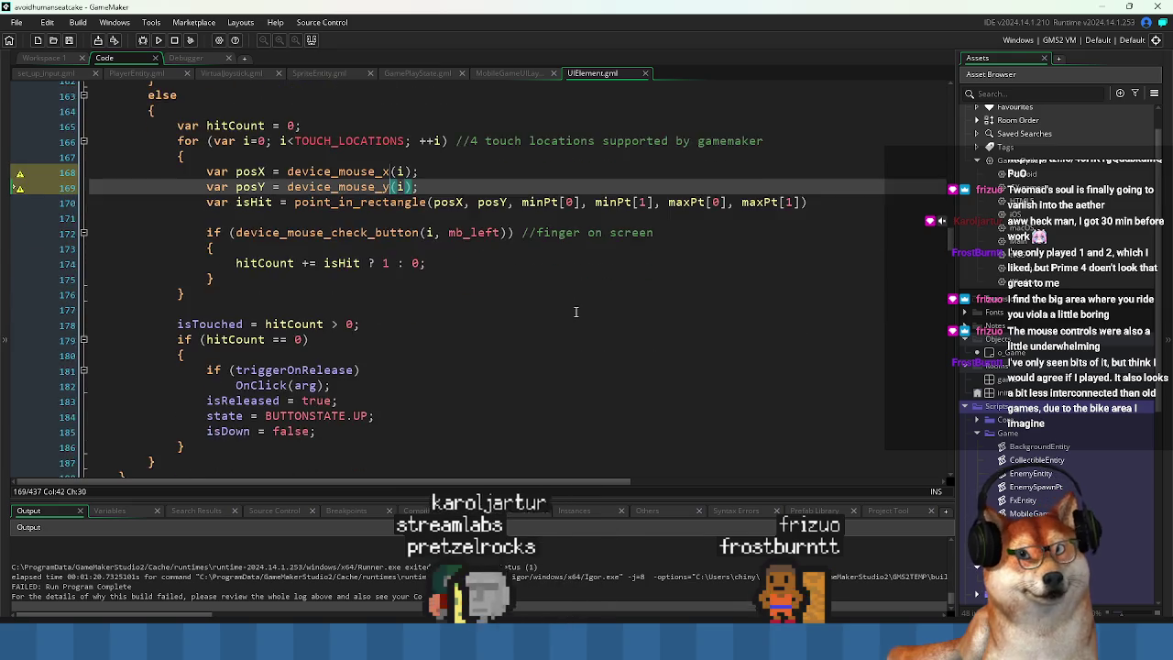
pyautogui.scroll(-3, 364, 230)
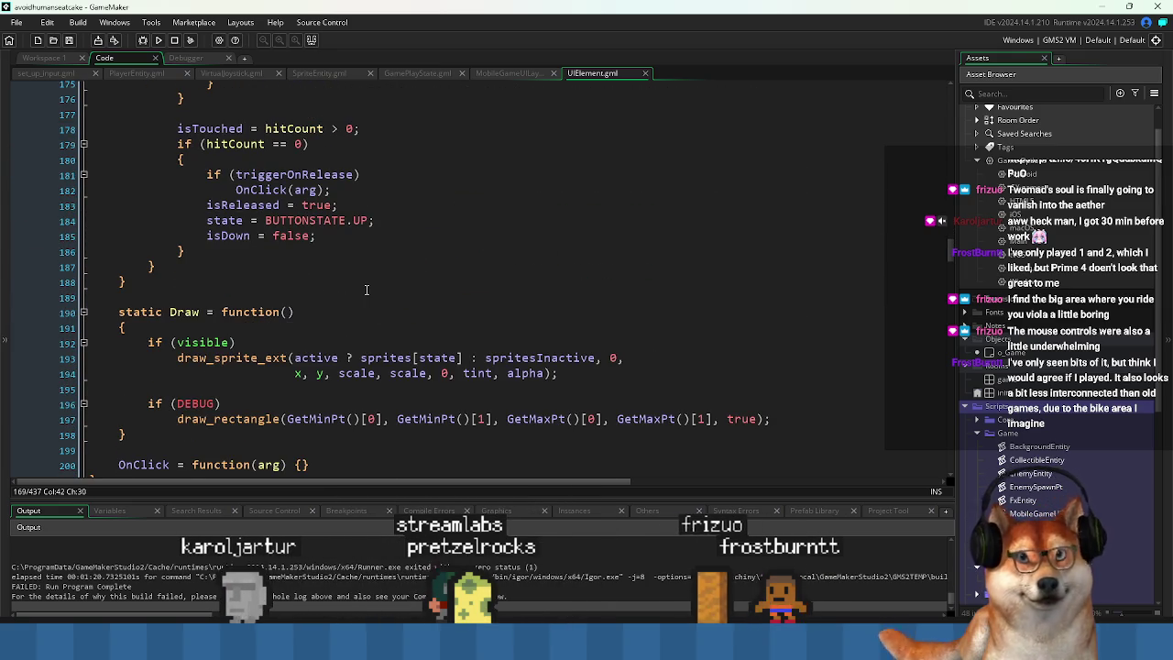
# Build and run the game, then steer the player up-left with the joystick.
pyautogui.click(183, 42)
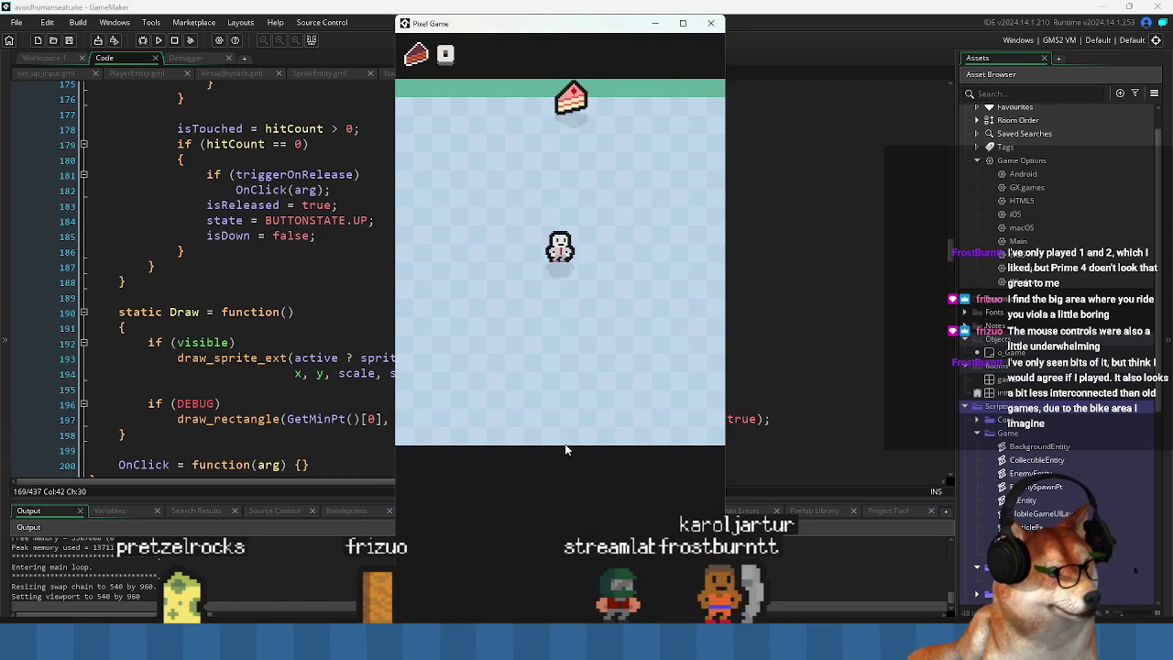
pyautogui.moveTo(565, 472)
pyautogui.mouseDown()
pyautogui.moveTo(526, 445)
pyautogui.moveTo(531, 513)
pyautogui.moveTo(509, 573)
pyautogui.moveTo(518, 586)
pyautogui.moveTo(423, 598)
pyautogui.moveTo(458, 510)
pyautogui.moveTo(430, 550)
pyautogui.moveTo(636, 471)
pyautogui.moveTo(657, 400)
pyautogui.moveTo(623, 587)
pyautogui.moveTo(642, 632)
pyautogui.moveTo(439, 589)
pyautogui.moveTo(356, 585)
pyautogui.moveTo(447, 407)
pyautogui.moveTo(466, 458)
pyautogui.moveTo(385, 328)
pyautogui.moveTo(404, 306)
pyautogui.mouseUp()
# Steer the player with the on-screen joystick to collect cake, then maximize, restore and close the game.
pyautogui.moveTo(524, 471)
pyautogui.mouseDown()
pyautogui.moveTo(557, 474)
pyautogui.moveTo(547, 513)
pyautogui.moveTo(678, 558)
pyautogui.moveTo(556, 612)
pyautogui.moveTo(556, 550)
pyautogui.moveTo(581, 499)
pyautogui.moveTo(585, 539)
pyautogui.moveTo(532, 458)
pyautogui.moveTo(564, 594)
pyautogui.moveTo(550, 596)
pyautogui.moveTo(685, 459)
pyautogui.moveTo(641, 431)
pyautogui.moveTo(615, 374)
pyautogui.moveTo(676, 424)
pyautogui.moveTo(736, 452)
pyautogui.moveTo(697, 462)
pyautogui.mouseUp()
pyautogui.moveTo(612, 518); pyautogui.dragTo(559, 555)
pyautogui.moveTo(605, 600); pyautogui.dragTo(660, 605)
pyautogui.moveTo(634, 446)
pyautogui.mouseDown()
pyautogui.moveTo(563, 357)
pyautogui.moveTo(472, 412)
pyautogui.moveTo(486, 330)
pyautogui.moveTo(427, 288)
pyautogui.moveTo(527, 465)
pyautogui.moveTo(403, 523)
pyautogui.moveTo(549, 575)
pyautogui.moveTo(628, 576)
pyautogui.moveTo(490, 586)
pyautogui.moveTo(486, 573)
pyautogui.mouseUp()
pyautogui.click(683, 23)
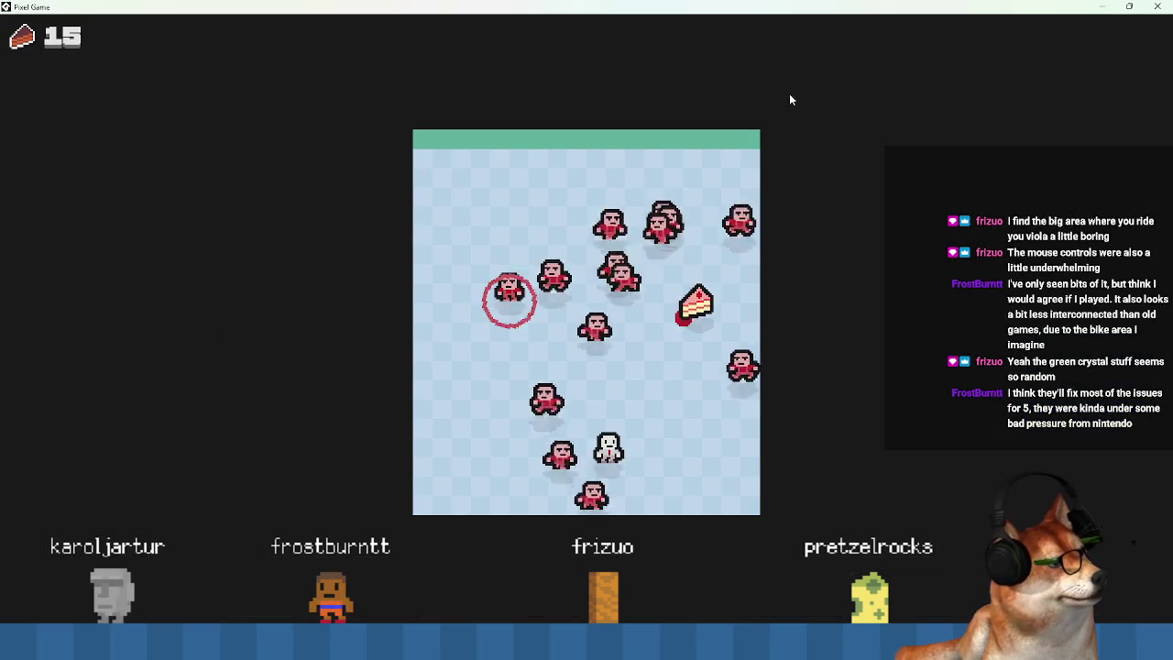
pyautogui.click(1129, 6)
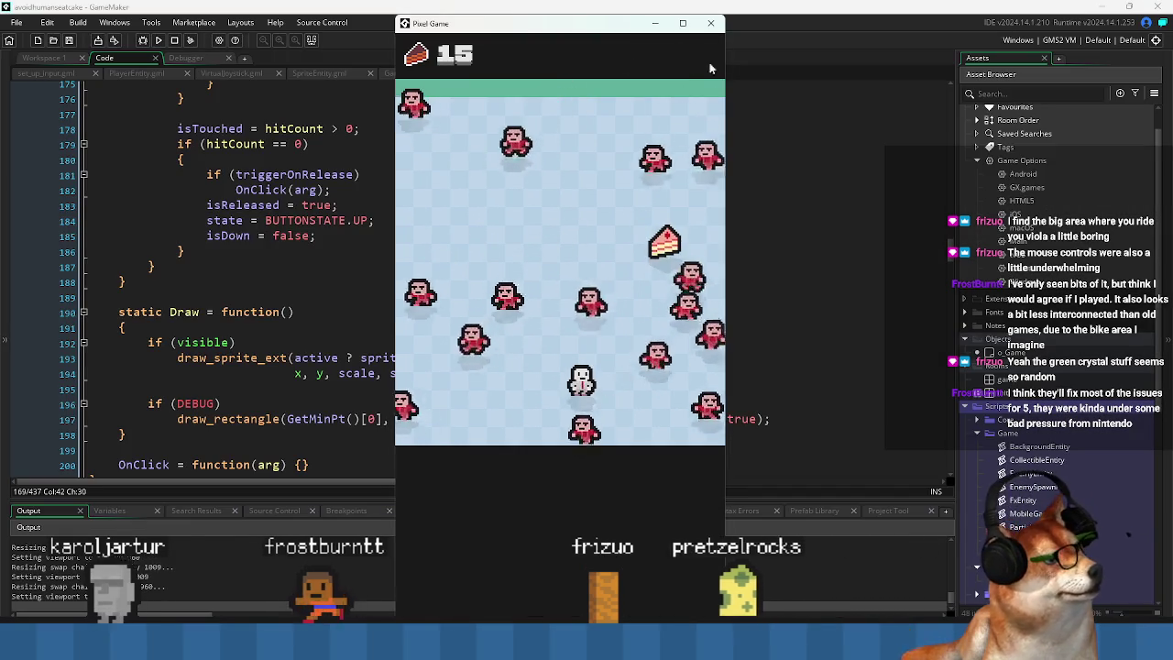
pyautogui.click(710, 23)
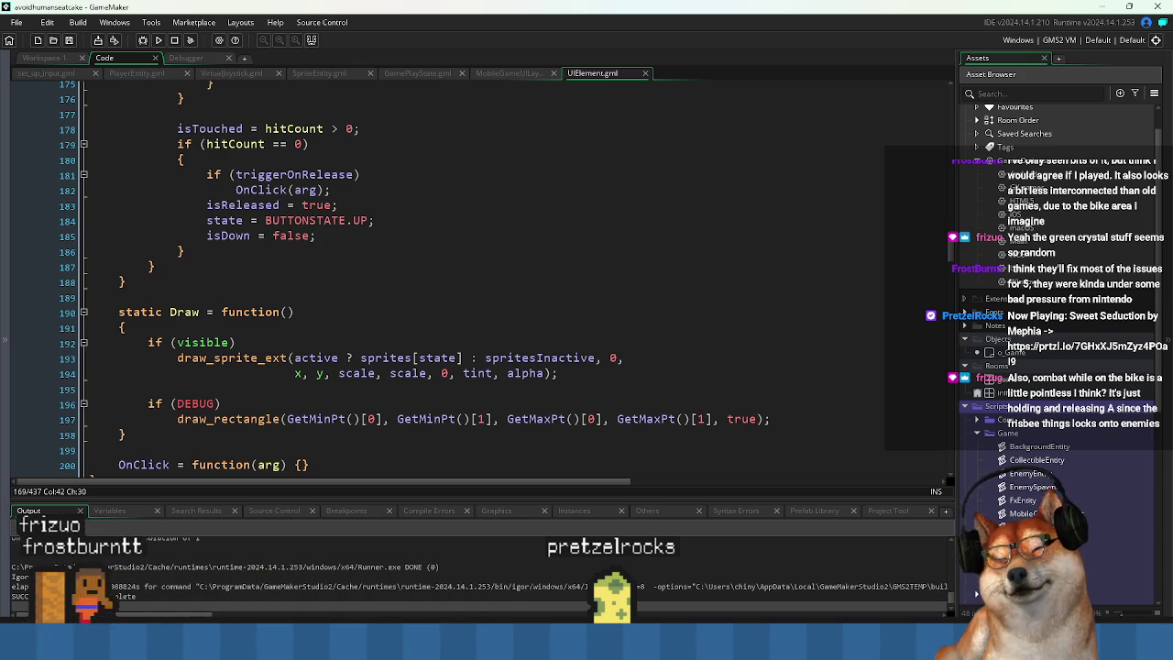
# Delete the leftover whitespace on blank line 195 between the sprite drawing and the DEBUG check.
pyautogui.click(372, 388)
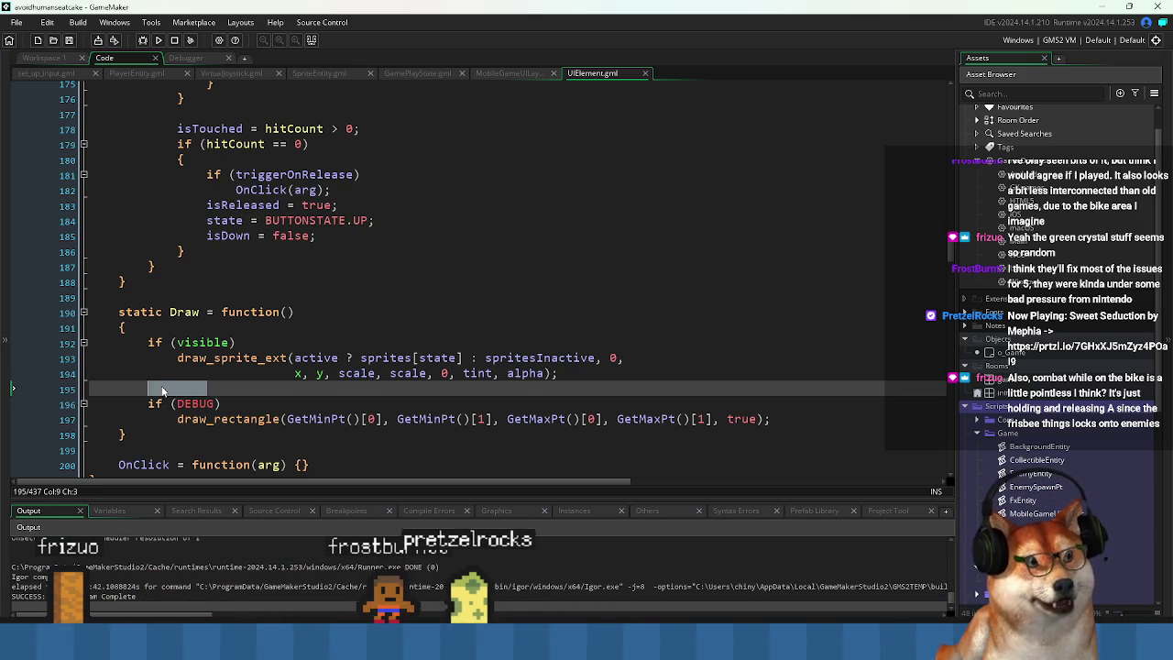
pyautogui.press('BackSpace')
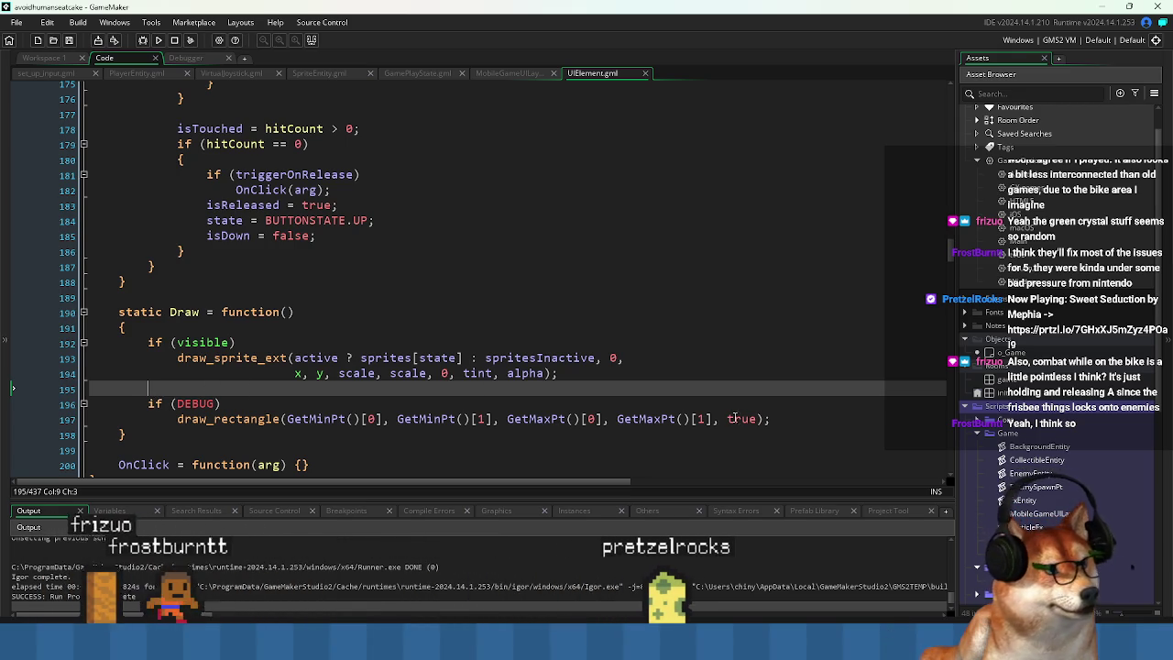
pyautogui.click(772, 418)
pyautogui.scroll(-1, 772, 418)
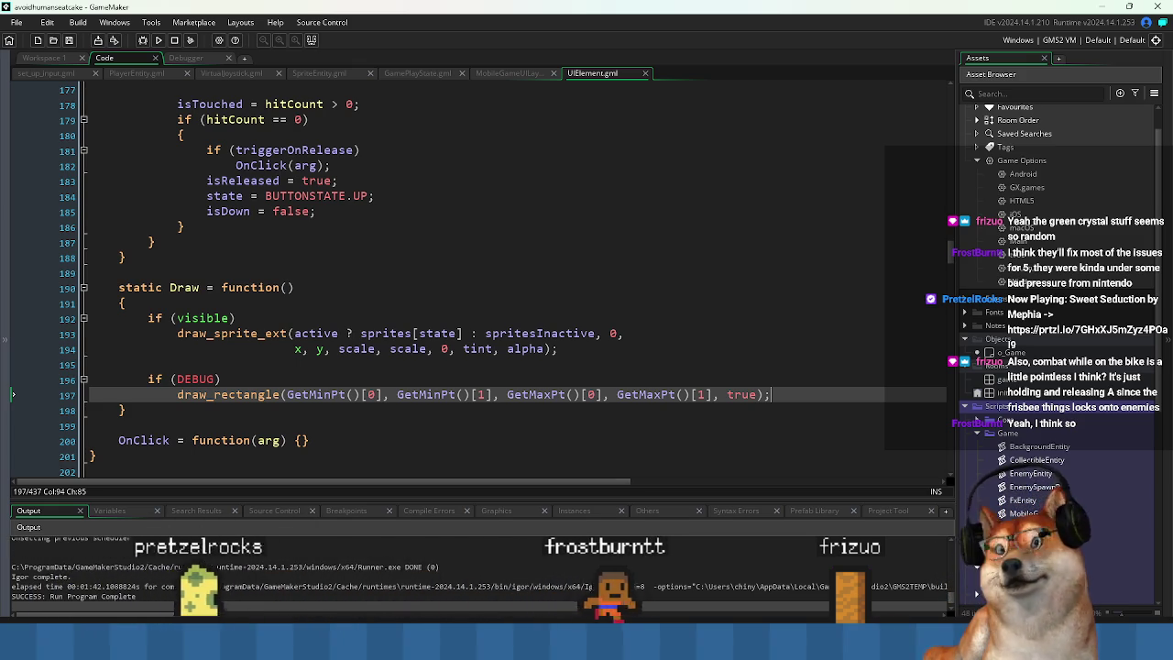
# Move through UIElement.gml from the Draw DEBUG block up to the Update function's touch handling.
pyautogui.click(395, 411)
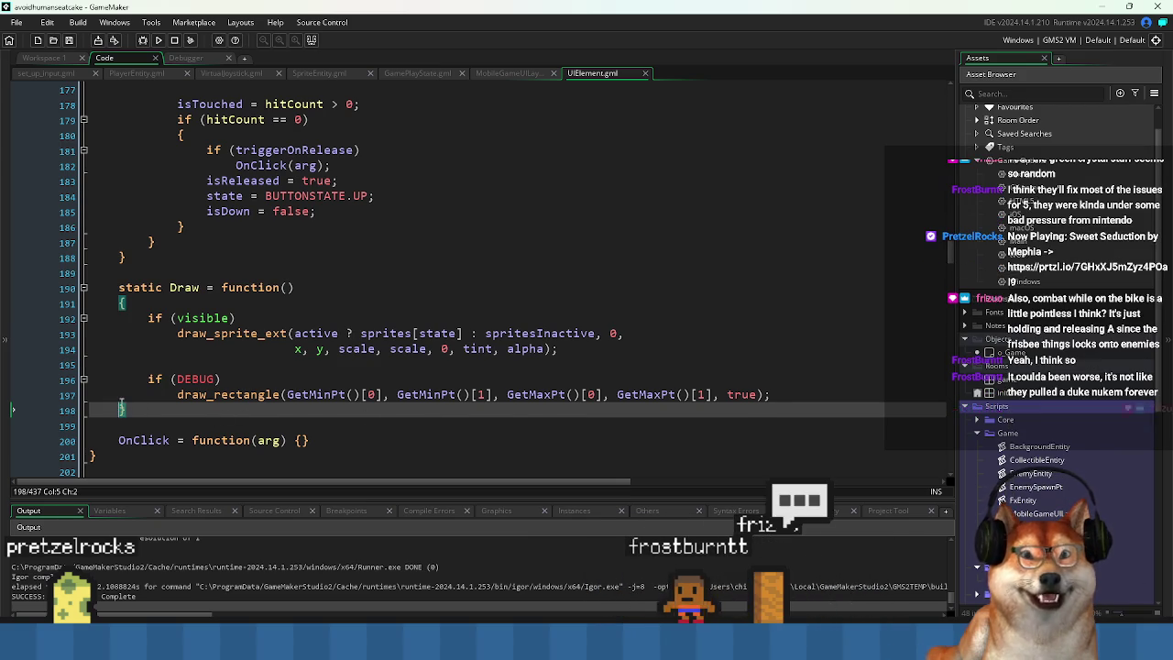
pyautogui.press('Up')
pyautogui.press('Up')
pyautogui.press('Up')
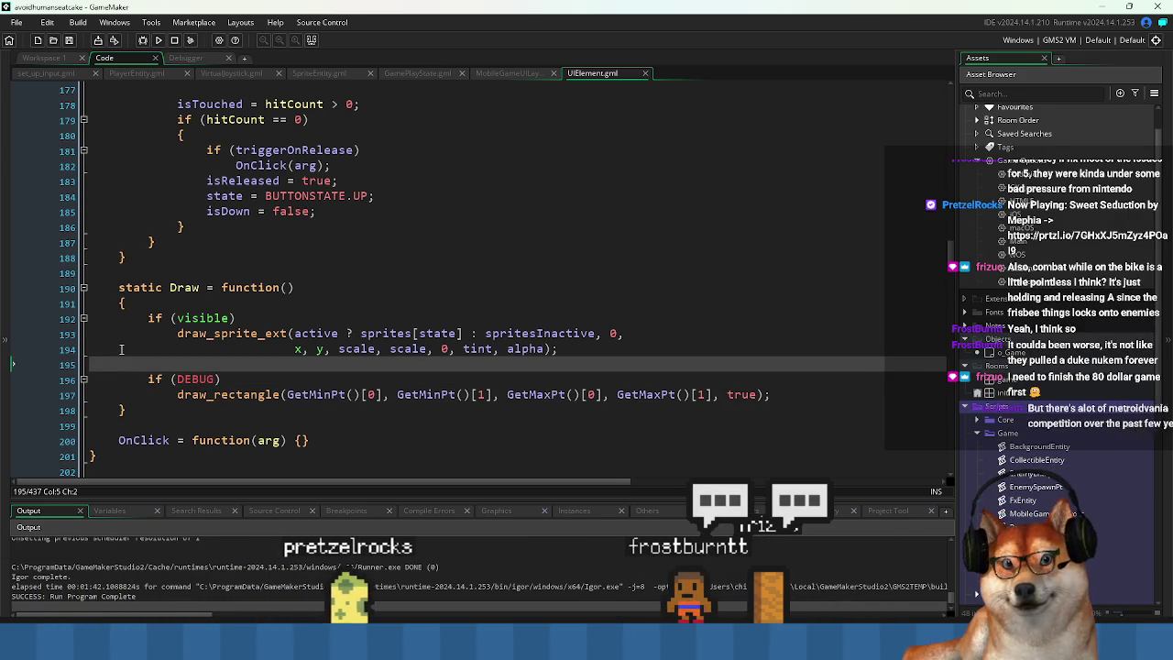
pyautogui.press('Up')
pyautogui.press('Up')
pyautogui.press('Up')
pyautogui.press('Up')
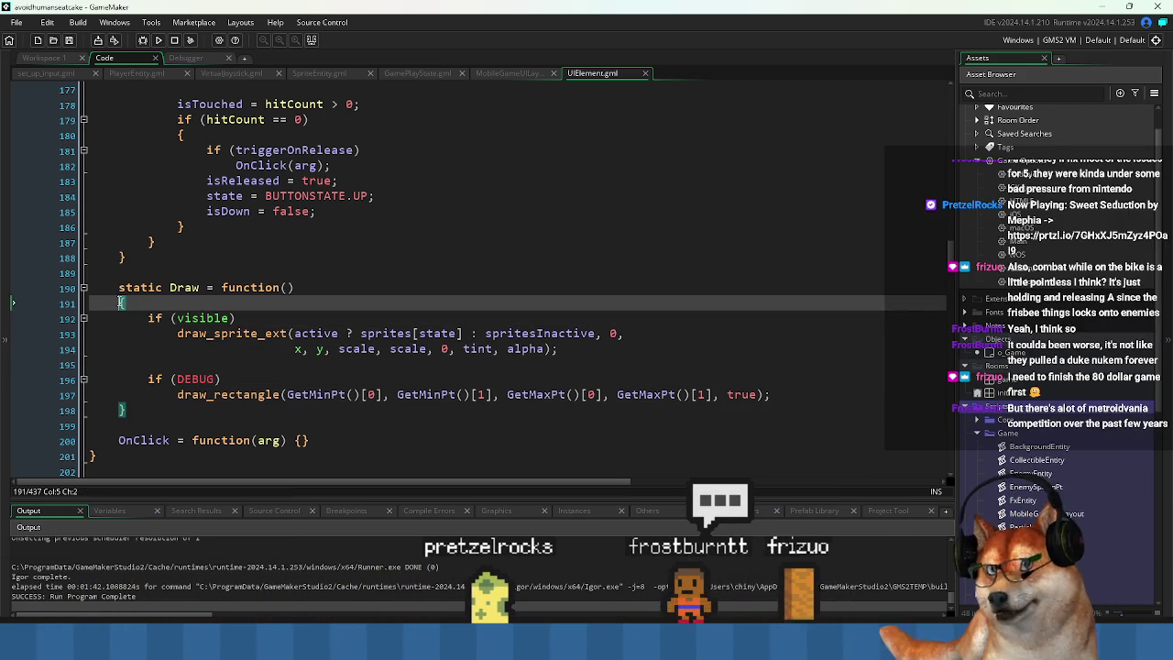
pyautogui.click(117, 256)
pyautogui.scroll(7, 119, 259)
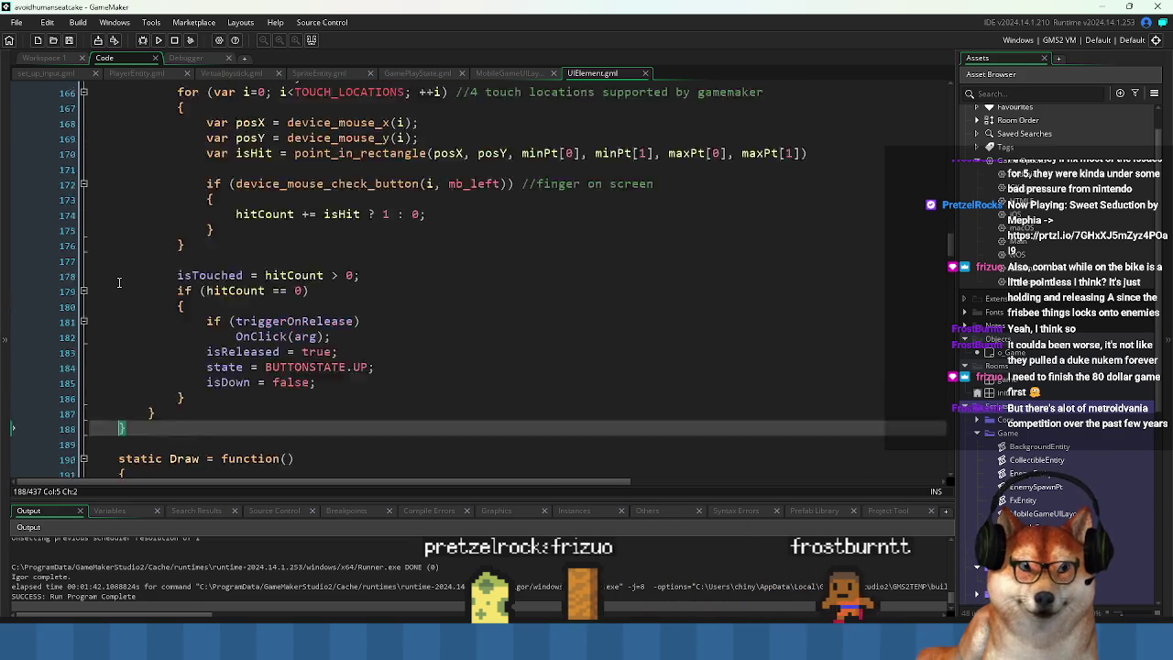
pyautogui.scroll(11, 121, 263)
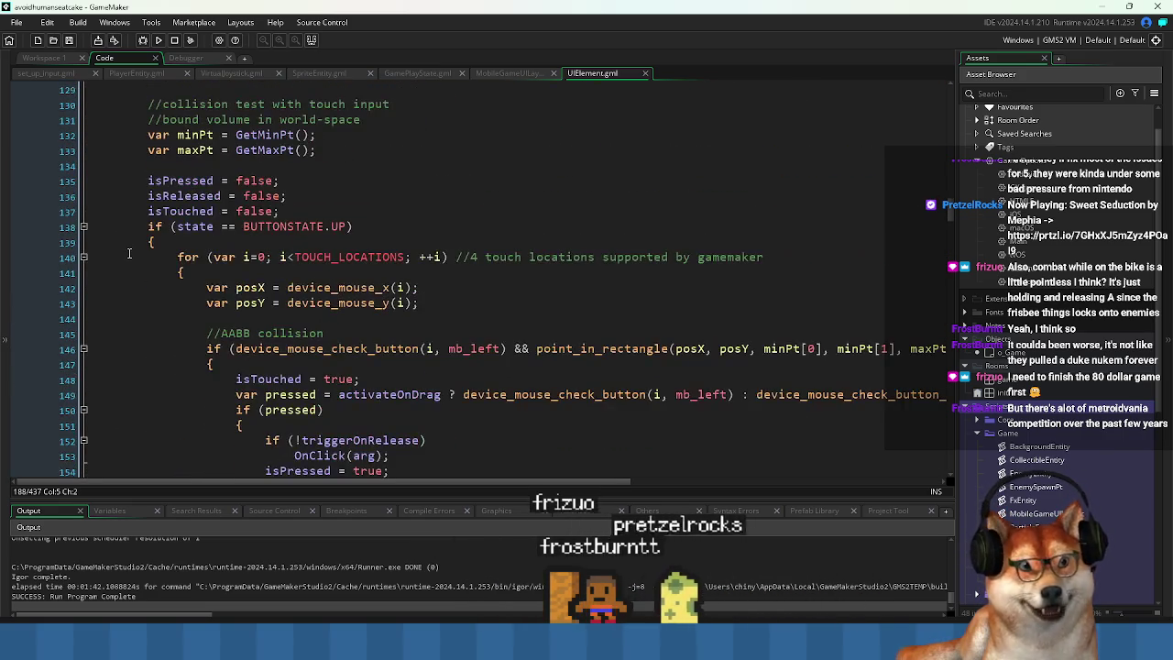
pyautogui.scroll(5, 129, 251)
pyautogui.click(120, 290)
pyautogui.scroll(-3, 122, 305)
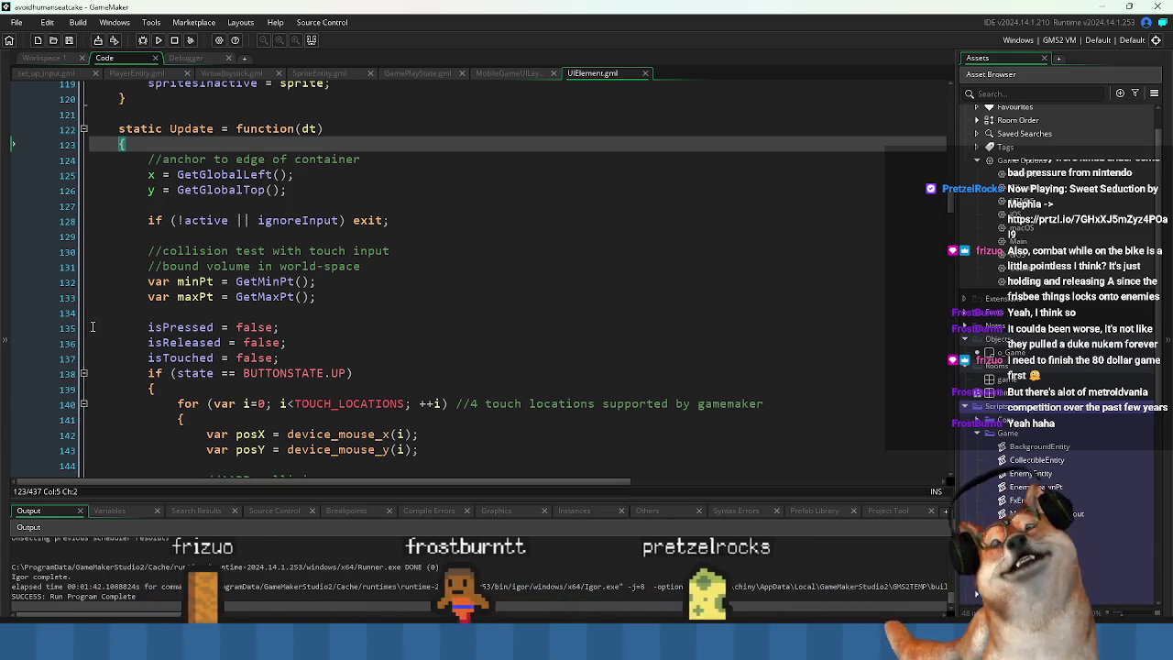
pyautogui.scroll(-10, 196, 355)
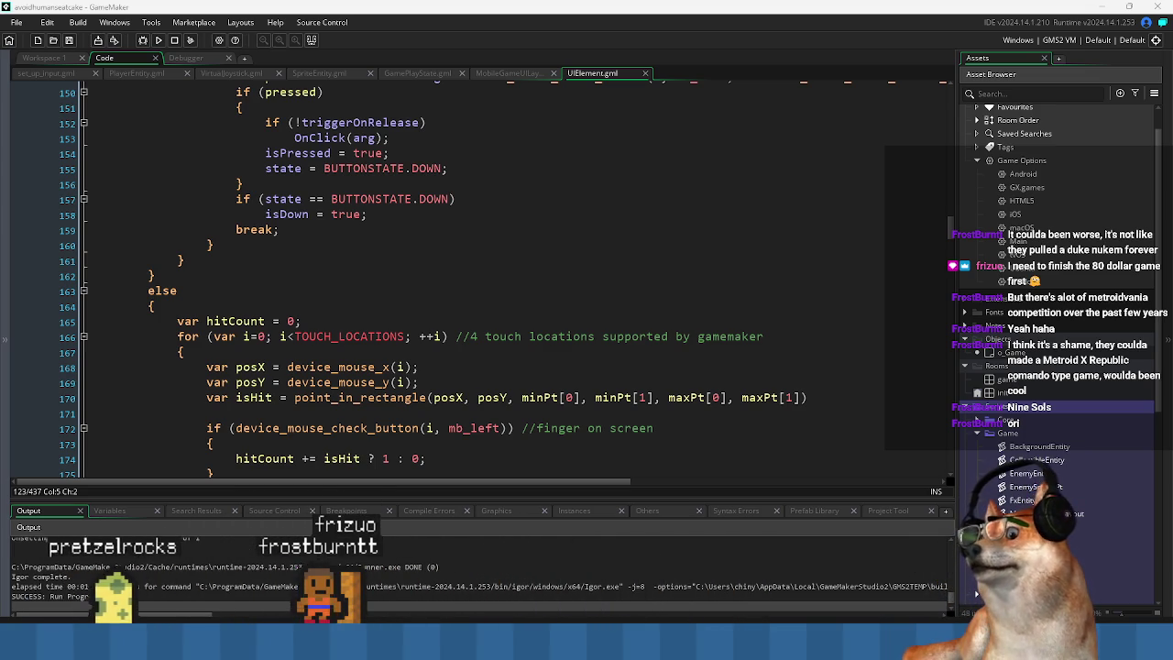
pyautogui.hotkey('alt', 'Tab')
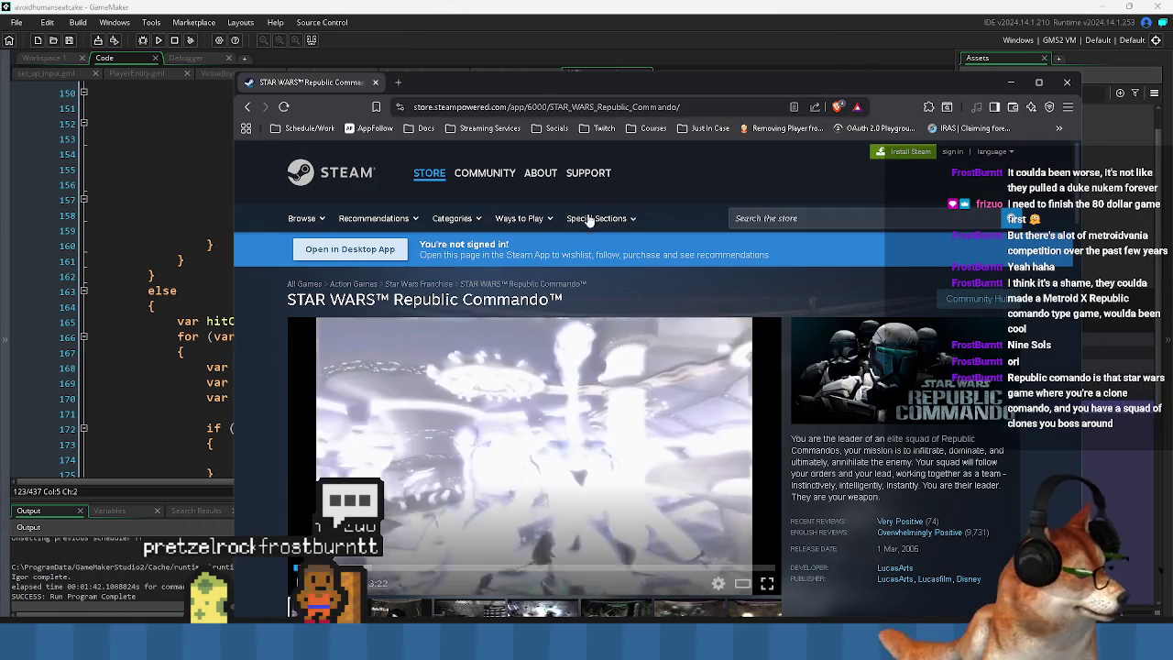
# Scrub through the Republic Commando trailer on the Steam page and view a screenshot.
pyautogui.scroll(-1, 589, 220)
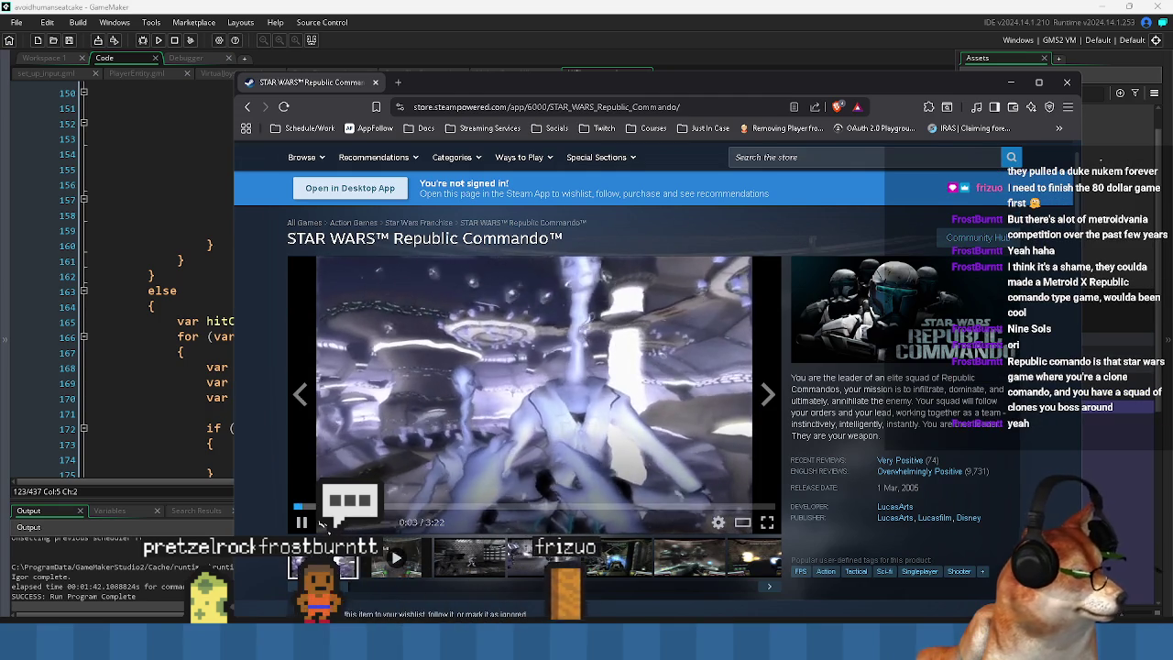
pyautogui.click(336, 506)
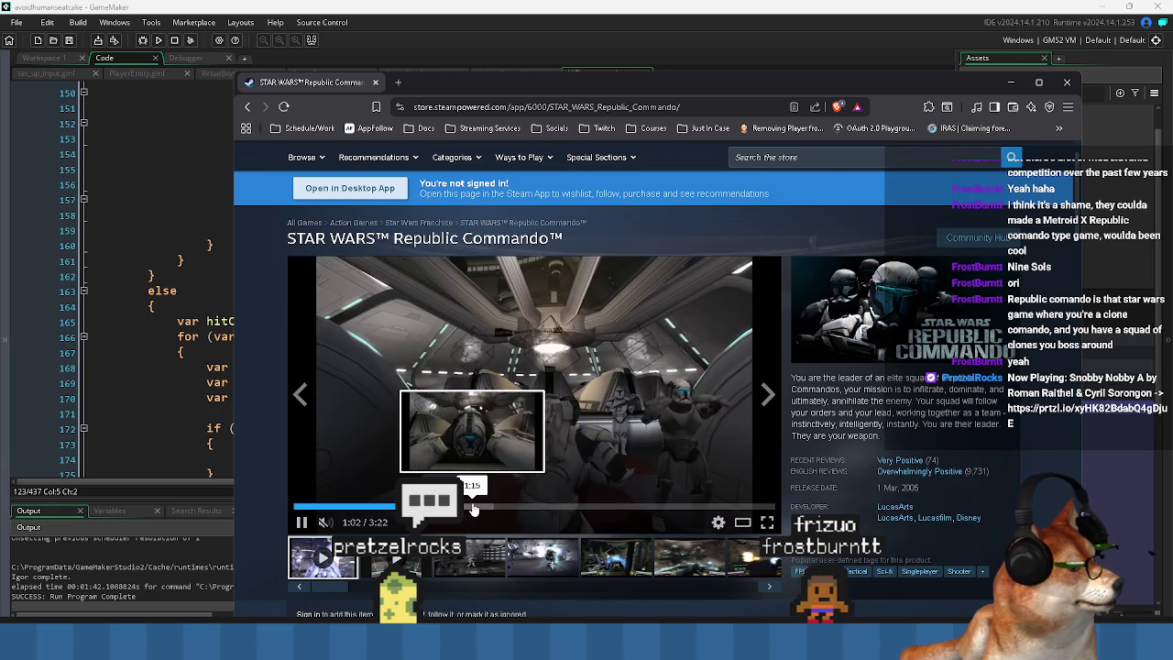
pyautogui.click(472, 506)
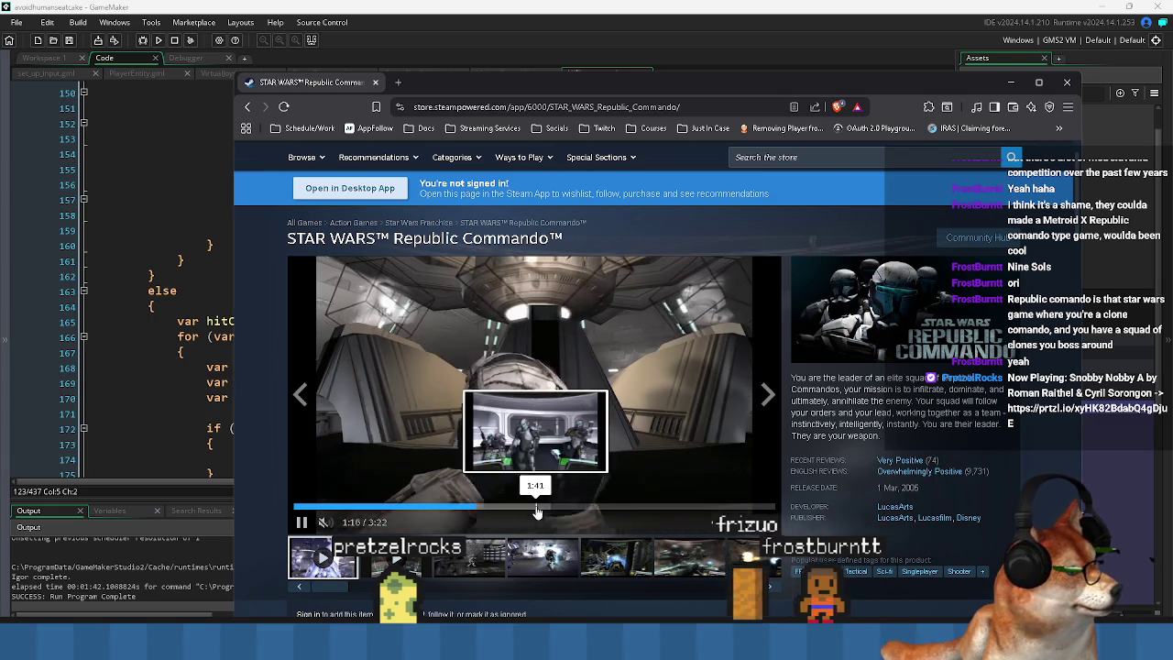
pyautogui.click(557, 507)
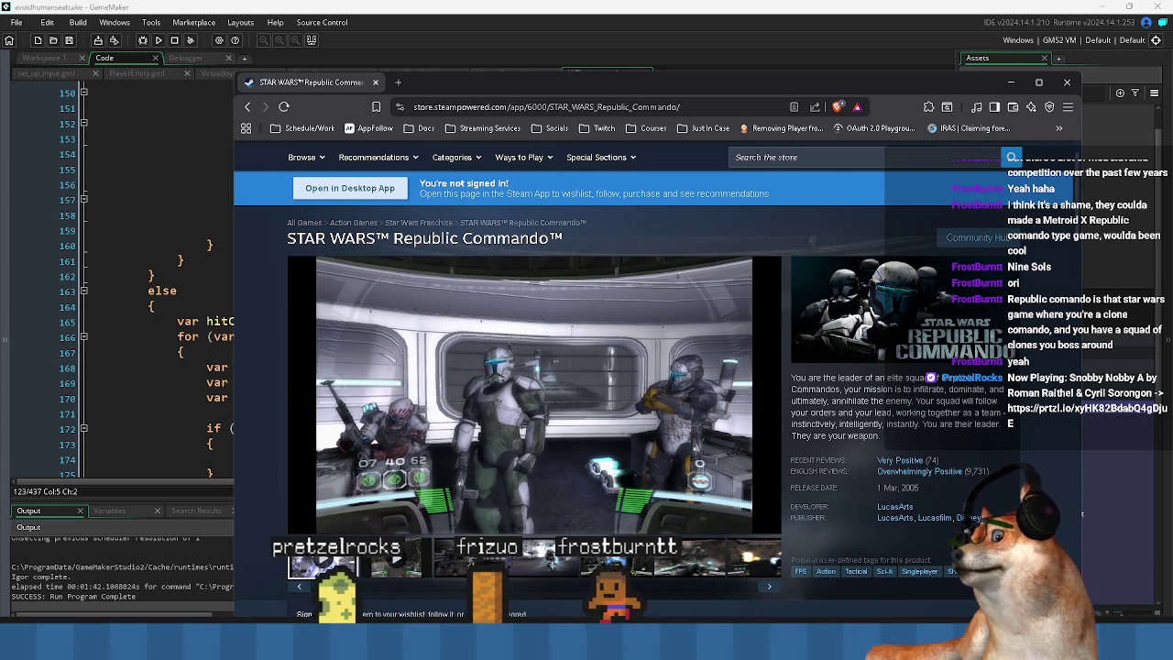
pyautogui.moveTo(620, 102)
pyautogui.mouseDown()
pyautogui.moveTo(547, 57)
pyautogui.moveTo(482, 43)
pyautogui.mouseUp()
pyautogui.moveTo(823, 417)
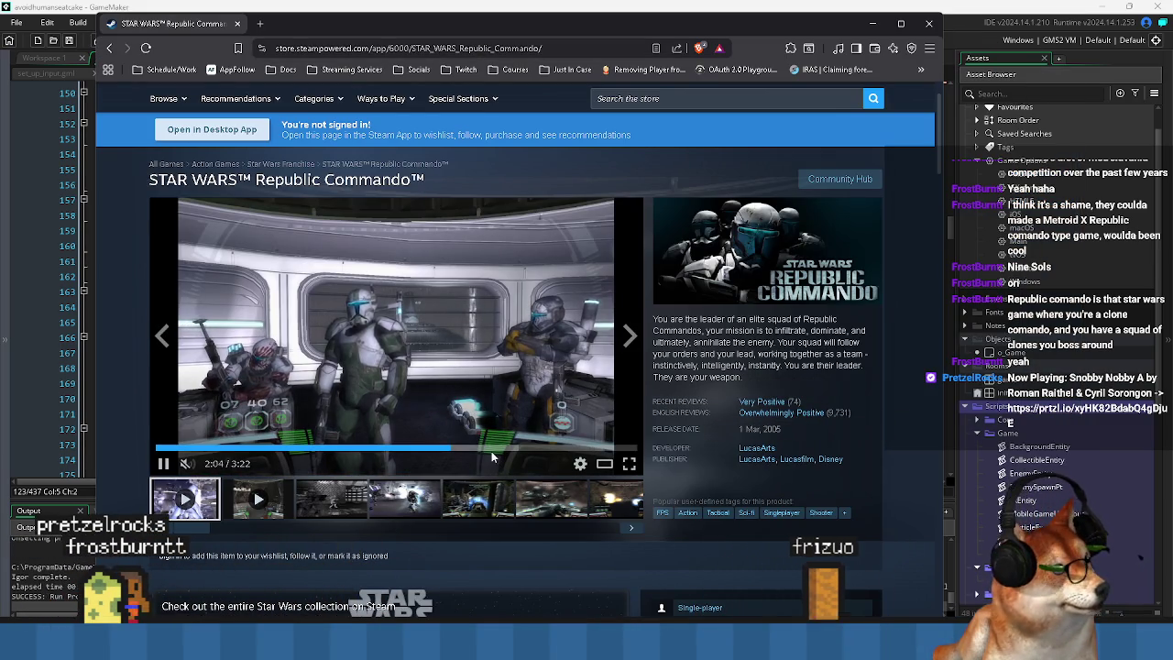
pyautogui.click(490, 449)
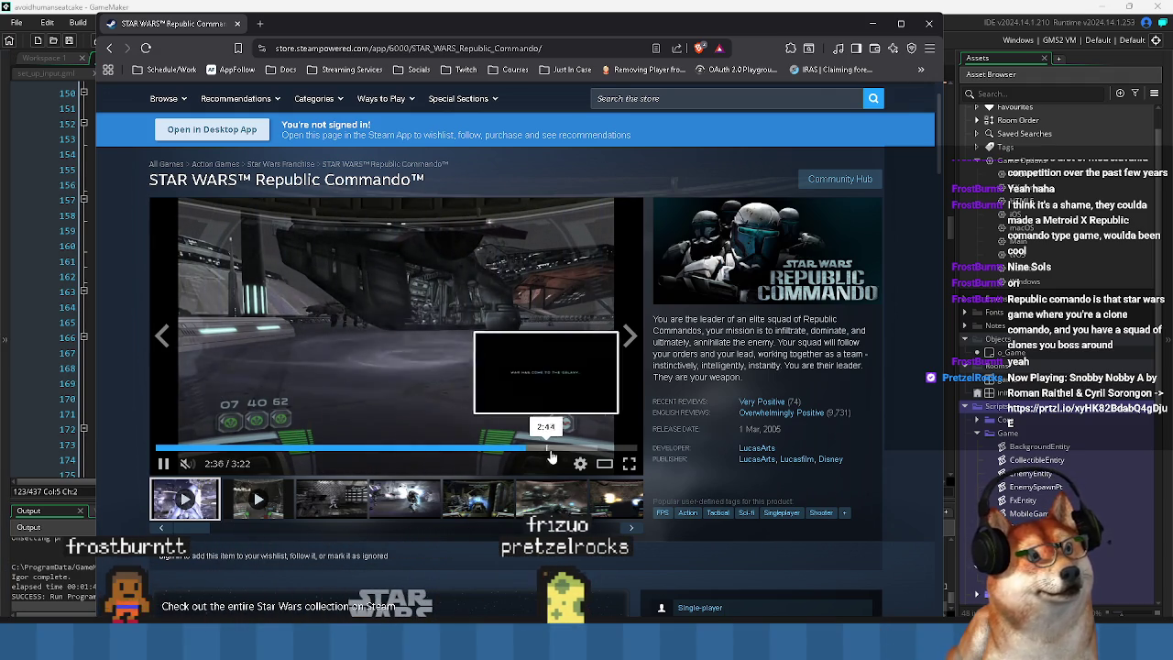
pyautogui.click(563, 449)
pyautogui.click(594, 448)
pyautogui.click(359, 500)
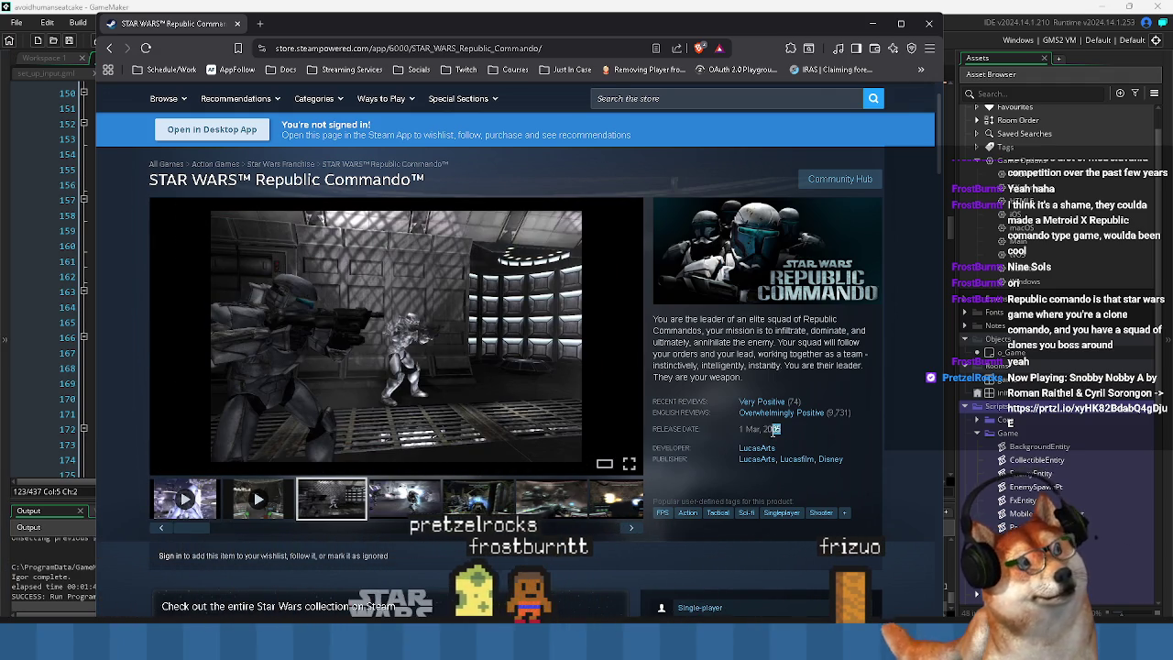
# Select the 2005 release year on the store page, then return to GameMaker's code.
pyautogui.moveTo(775, 431); pyautogui.dragTo(764, 431)
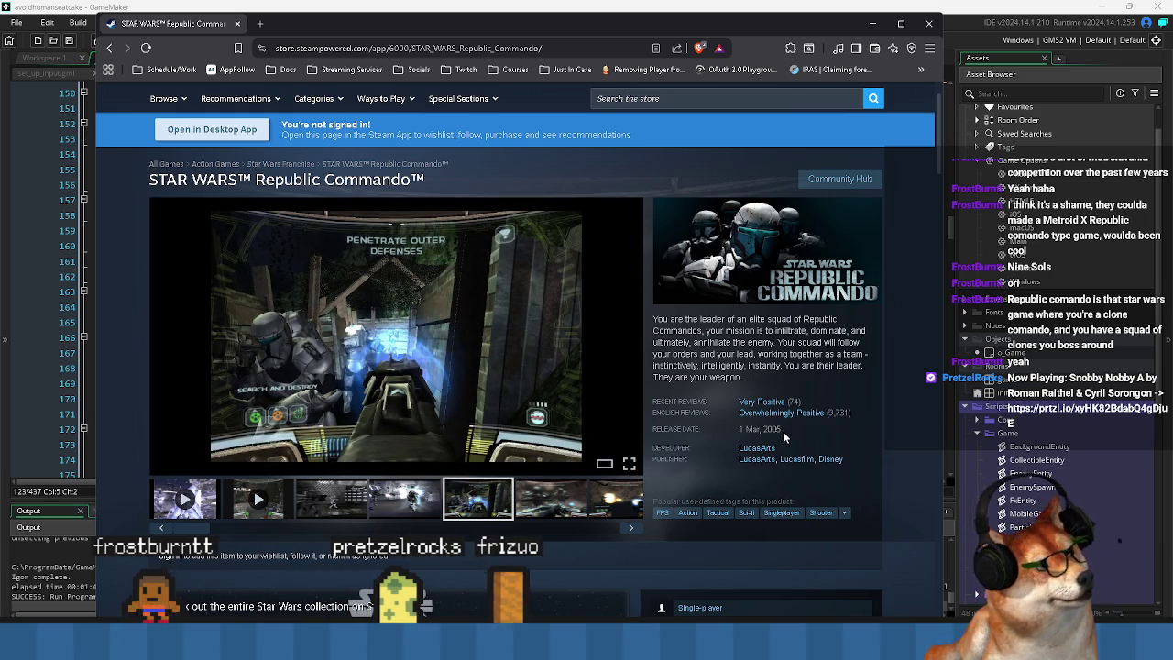
pyautogui.doubleClick(777, 429)
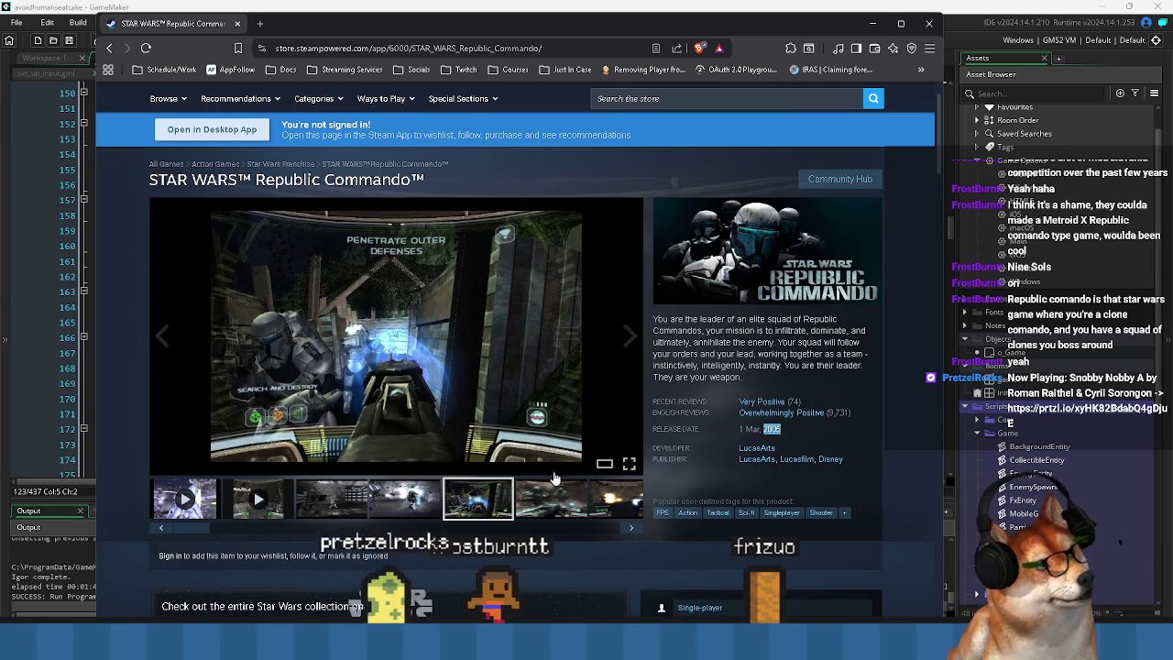
pyautogui.scroll(-7, 554, 477)
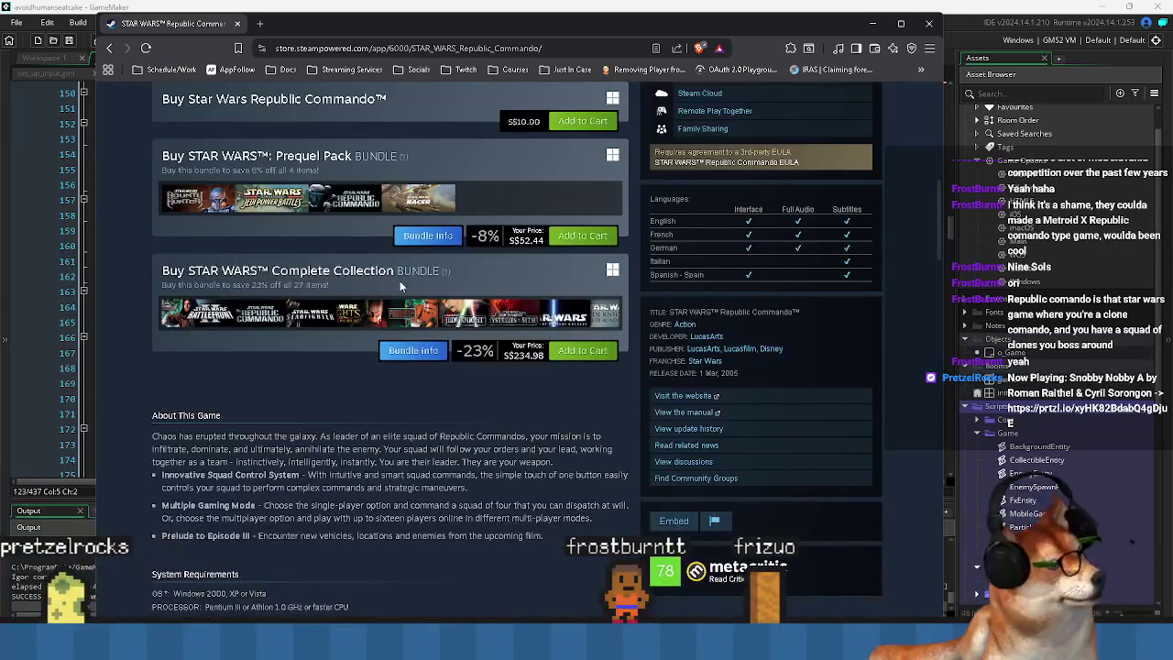
pyautogui.hotkey('alt', 'Tab')
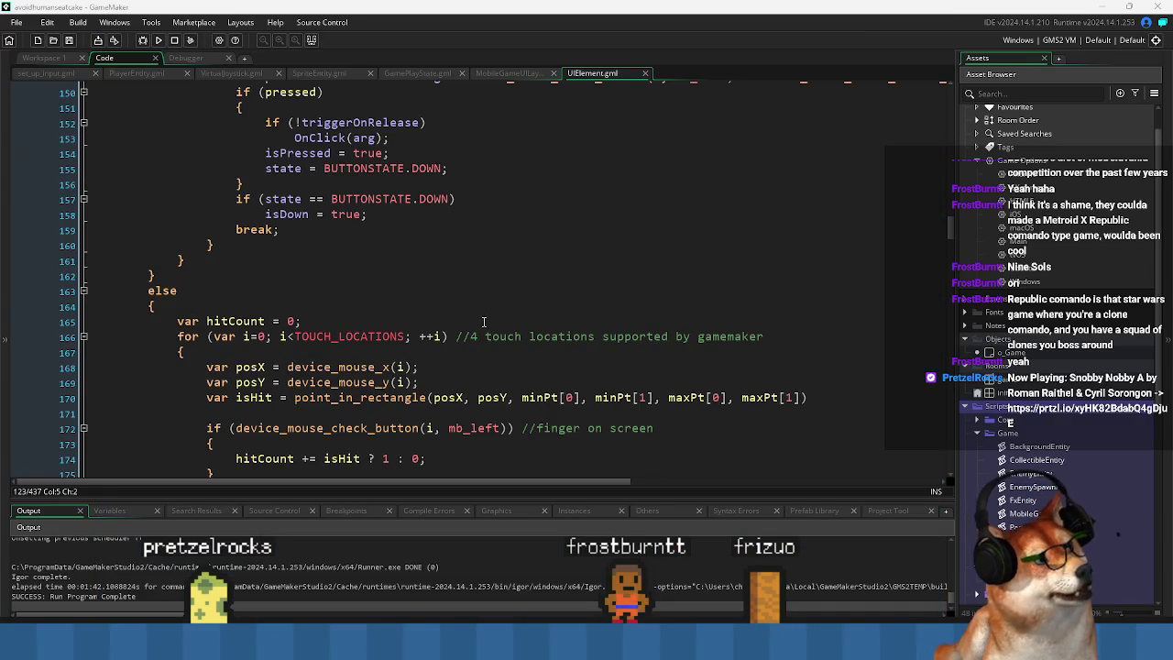
# Look over the closing lines (162-164) of the current script.
pyautogui.click(486, 308)
pyautogui.click(519, 281)
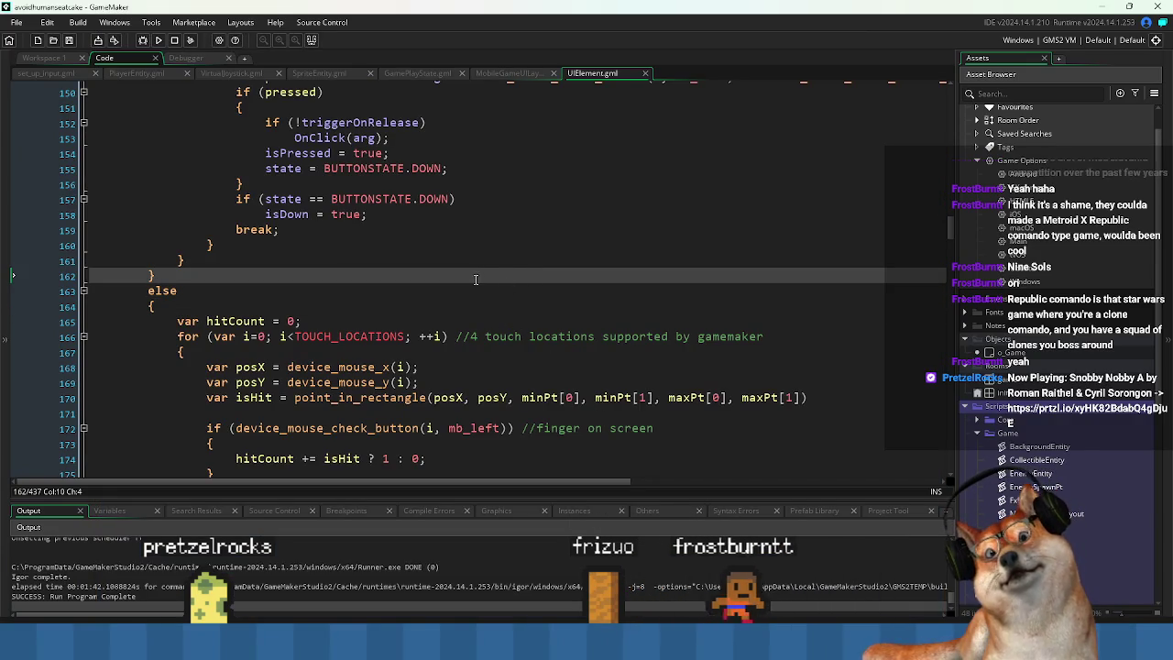
pyautogui.scroll(-2, 501, 313)
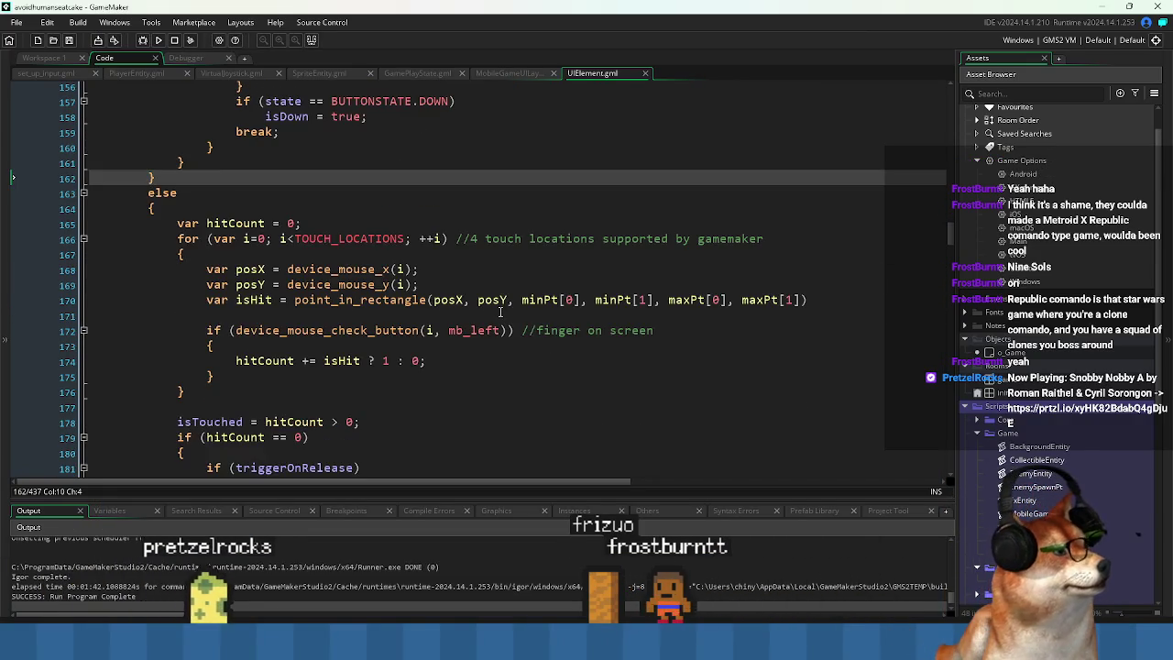
pyautogui.scroll(-3, 500, 317)
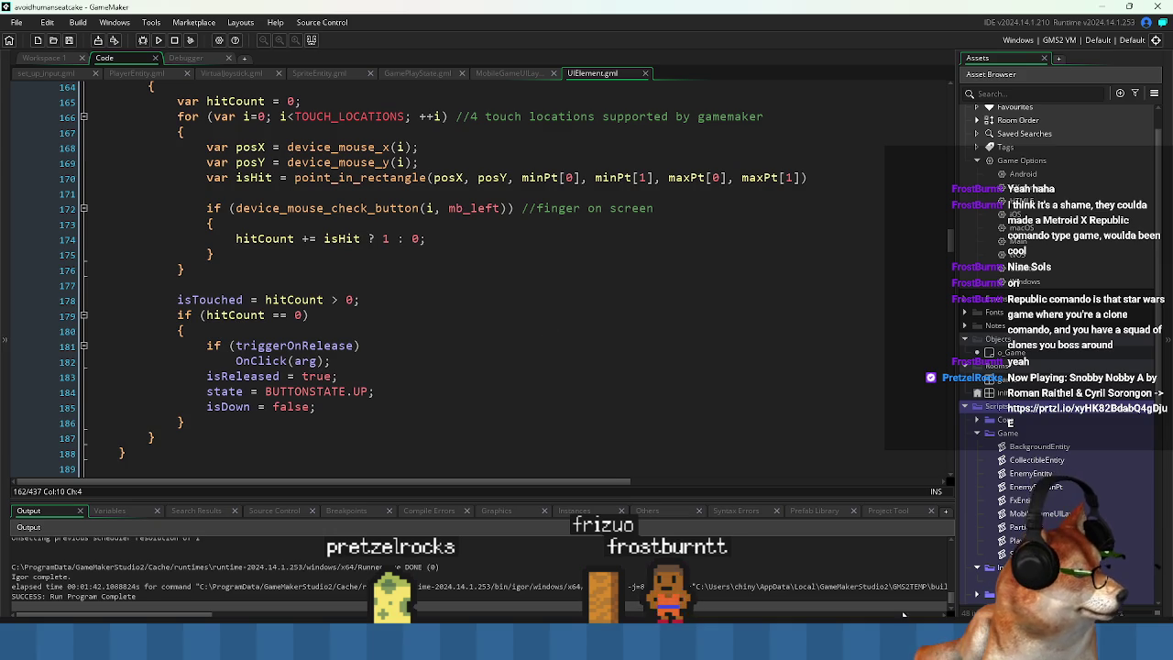
pyautogui.scroll(2, 436, 290)
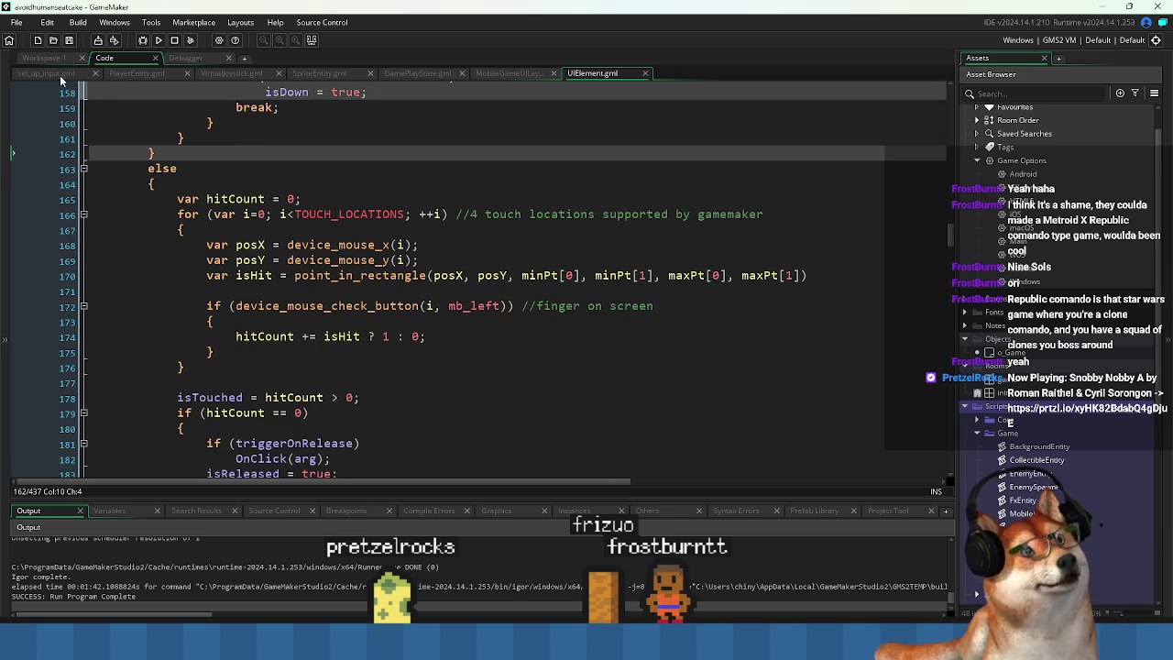
# Browse the PlayerEntity, set_up_input, VirtualJoystick and SpriteEntity scripts, ending on GamePlayState.
pyautogui.click(137, 72)
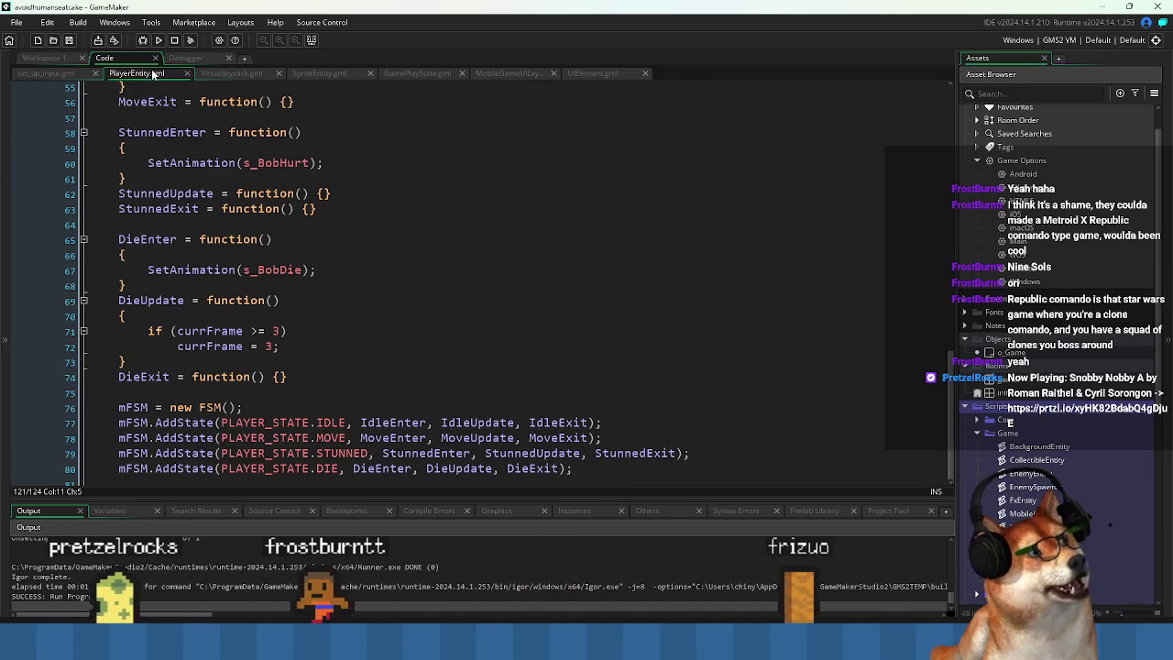
pyautogui.scroll(6, 362, 226)
pyautogui.scroll(12, 362, 226)
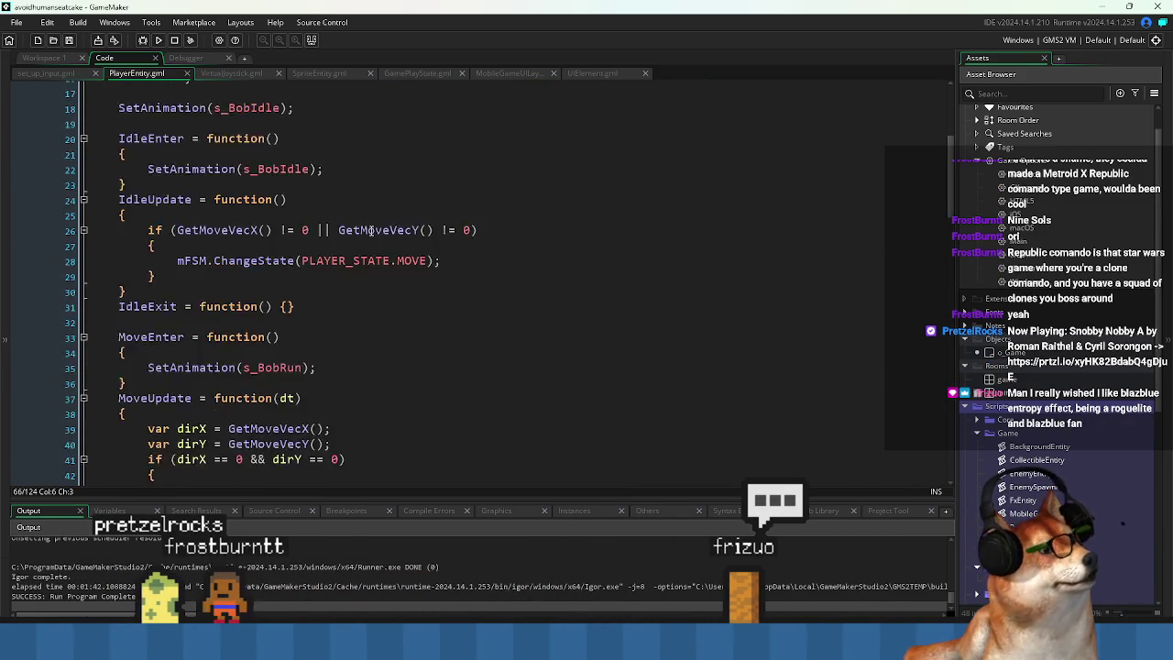
pyautogui.click(46, 72)
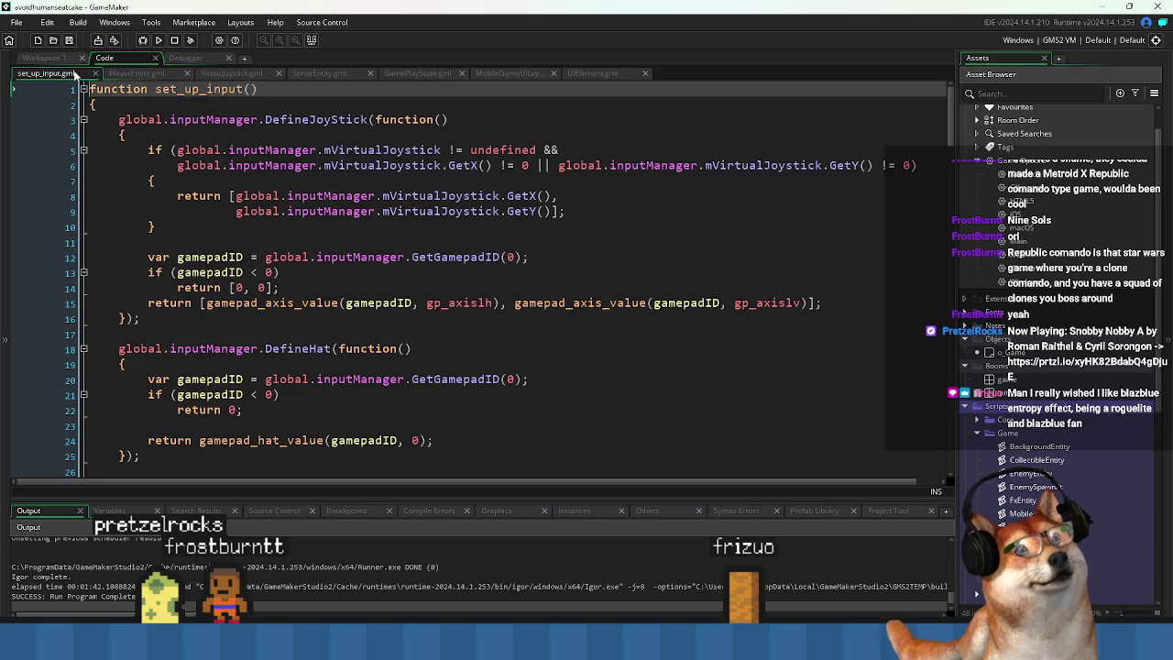
pyautogui.click(231, 73)
pyautogui.click(318, 72)
pyautogui.click(417, 72)
# Find line 48's warning: MobileGameUILayout expects 3 arguments but receives 2.
pyautogui.scroll(3, 467, 212)
pyautogui.scroll(5, 466, 212)
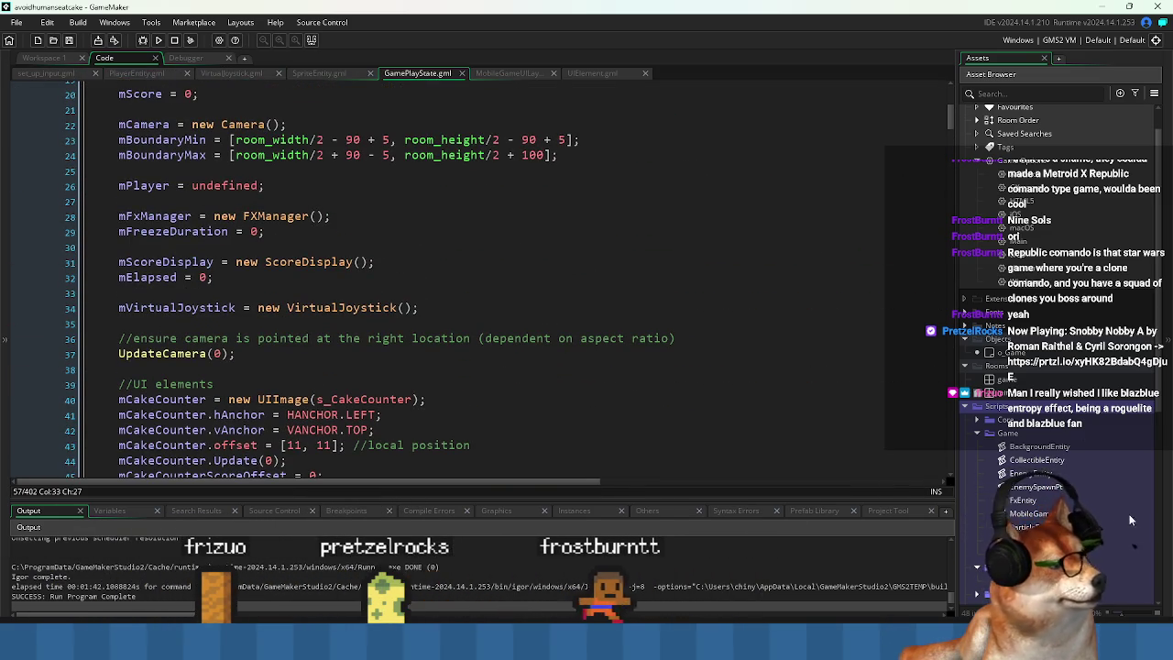
pyautogui.scroll(7, 367, 330)
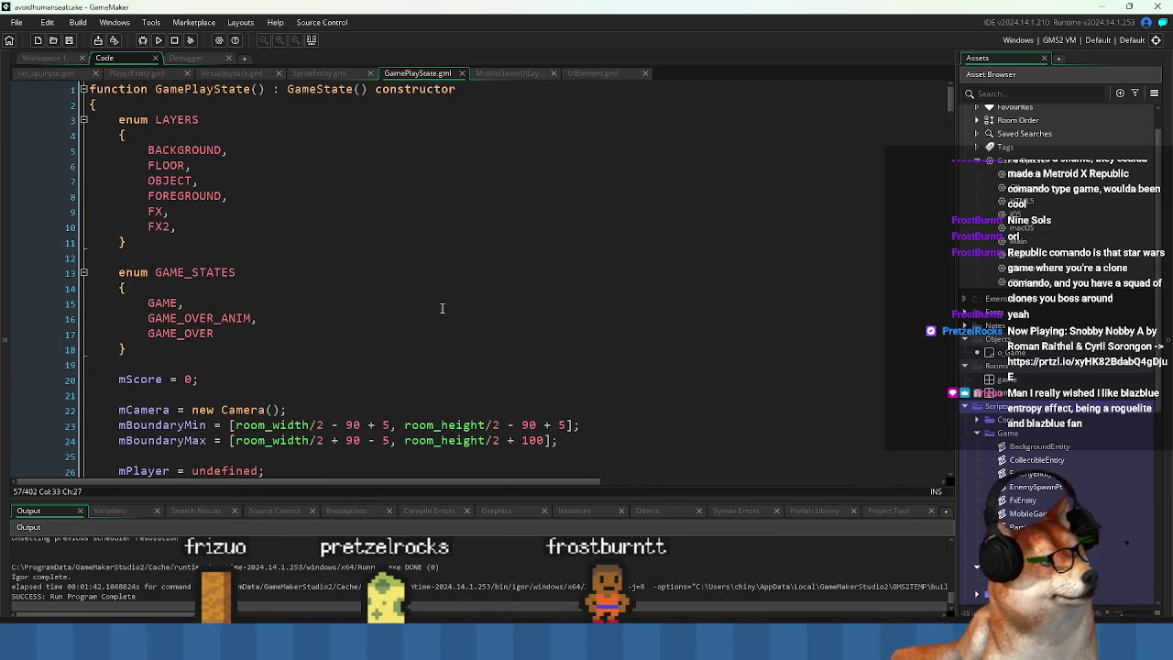
pyautogui.scroll(-9, 366, 235)
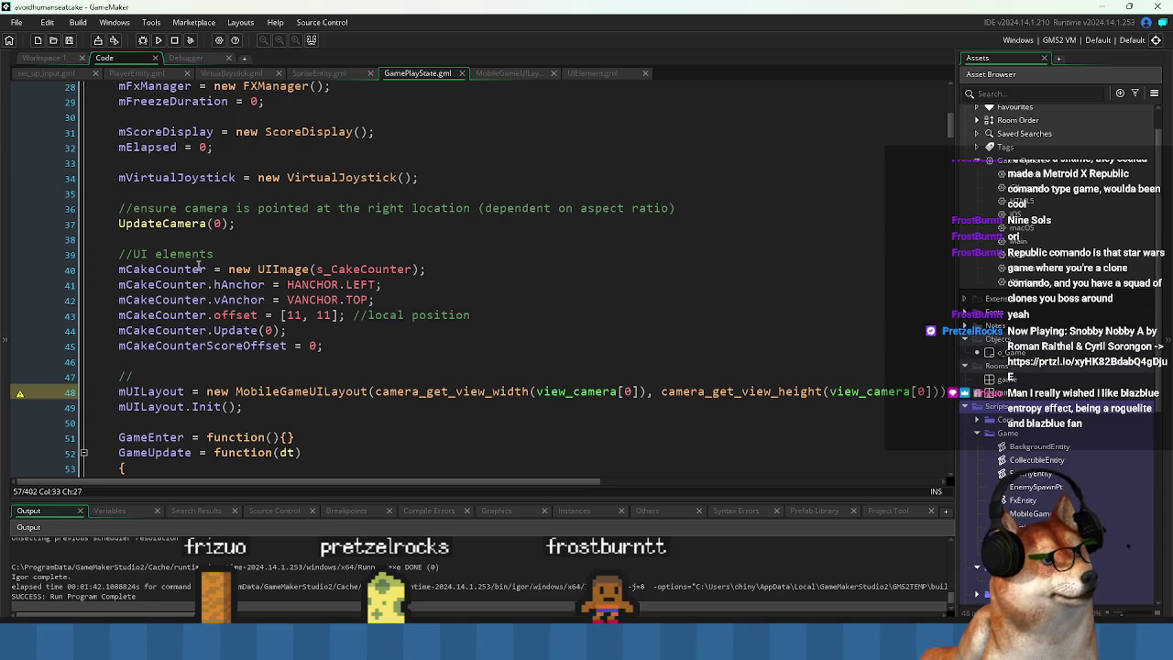
pyautogui.click(160, 391)
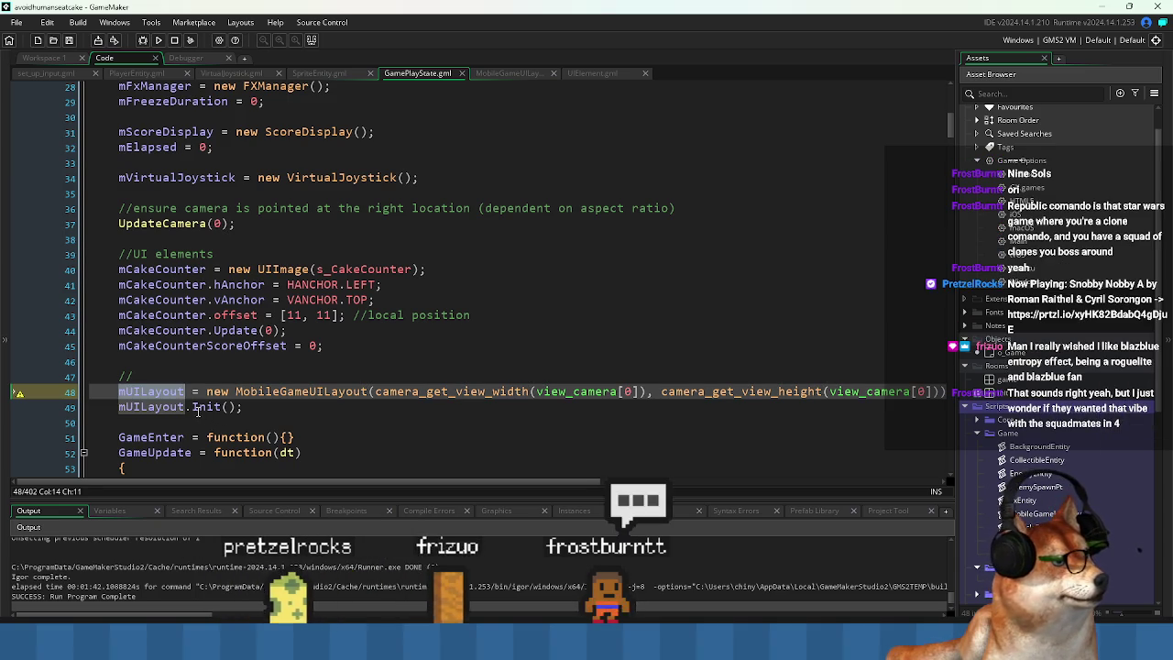
pyautogui.press('Down')
pyautogui.moveTo(18, 399)
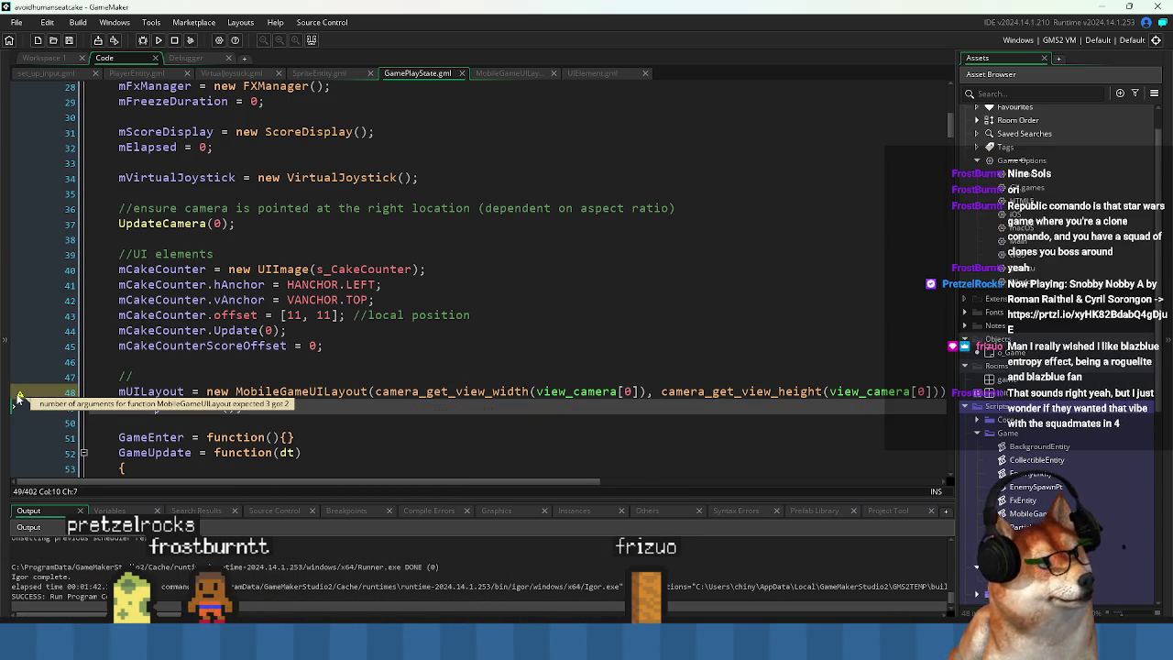
# View the MobileGameUILayout function definition to see its parameters.
pyautogui.middleClick(302, 395)
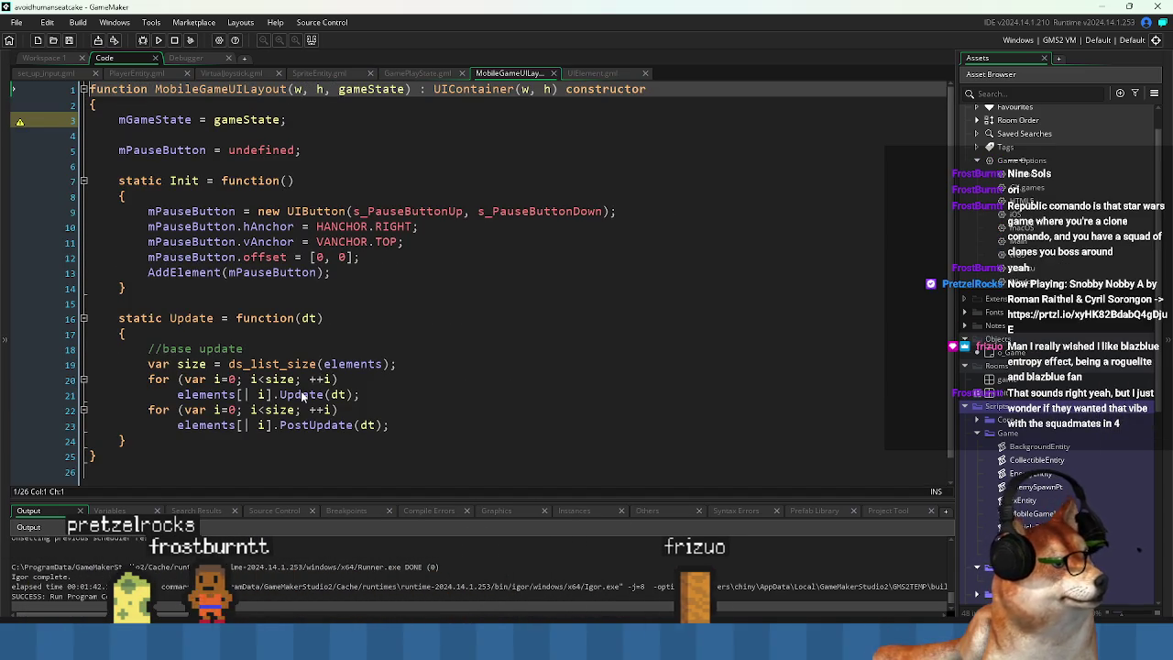
pyautogui.click(51, 59)
pyautogui.click(121, 60)
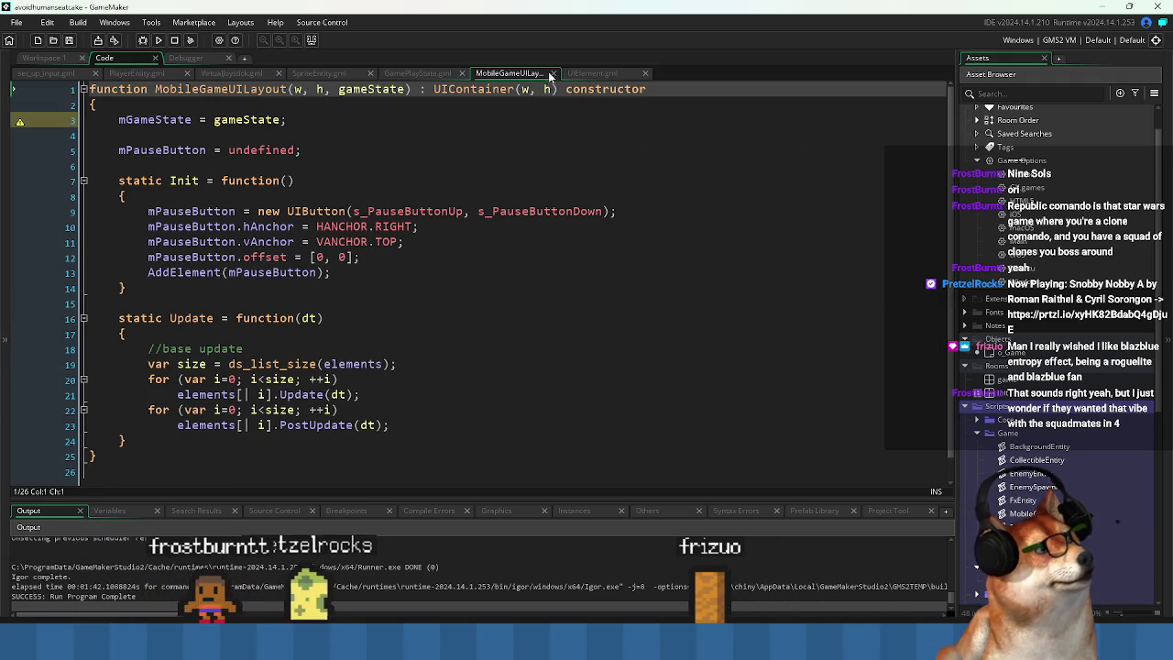
# Append ', self' to line 48's MobileGameUILayout call in GamePlayState.
pyautogui.click(431, 74)
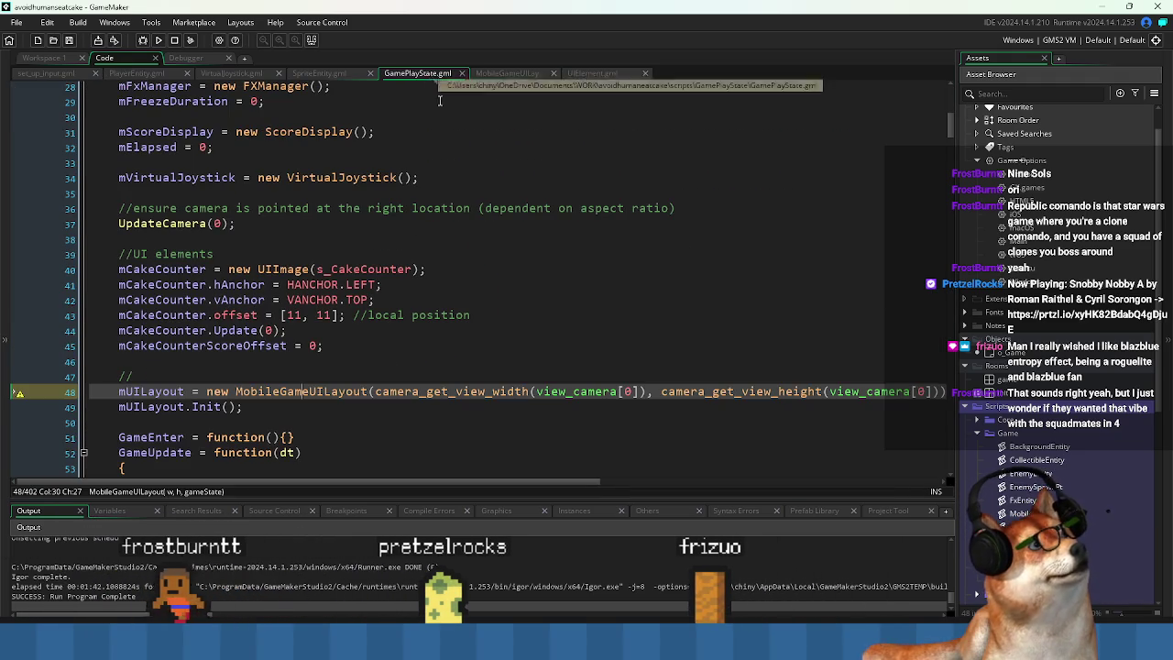
pyautogui.click(942, 392)
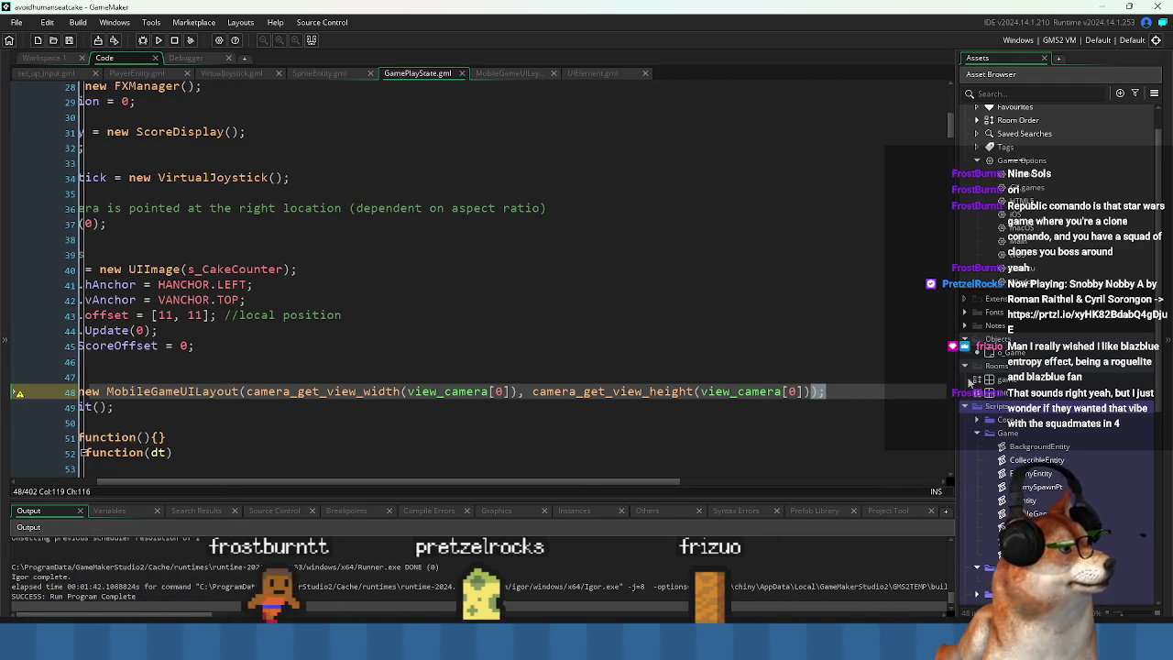
pyautogui.write(', self')
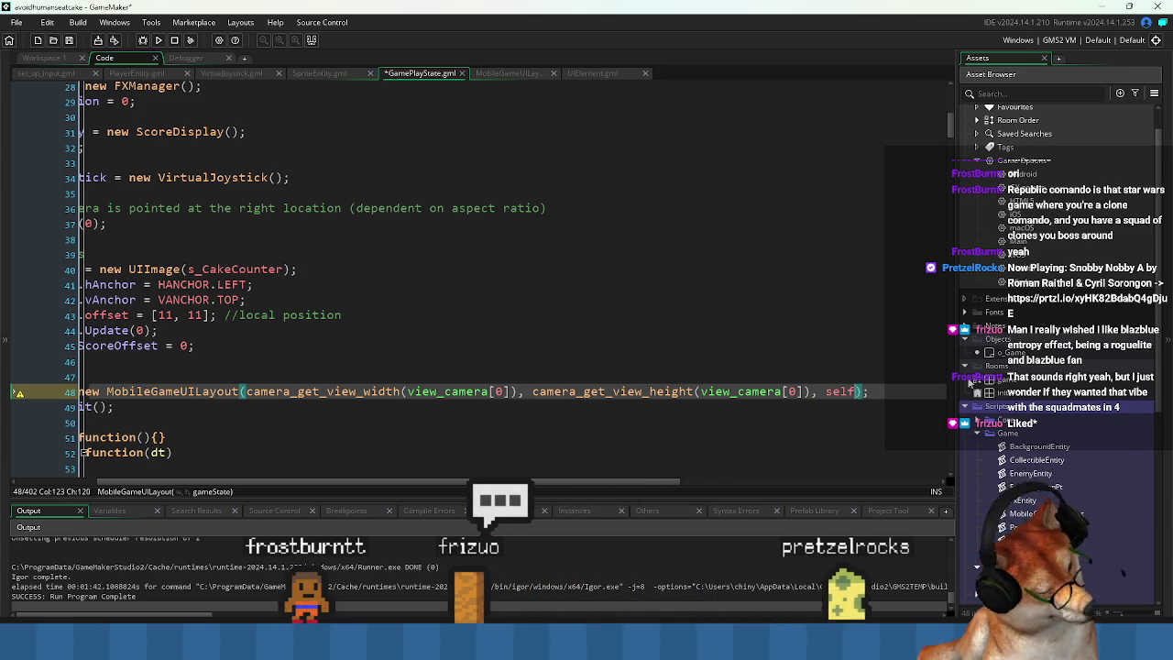
pyautogui.press('End')
pyautogui.press('Down')
pyautogui.press('Home')
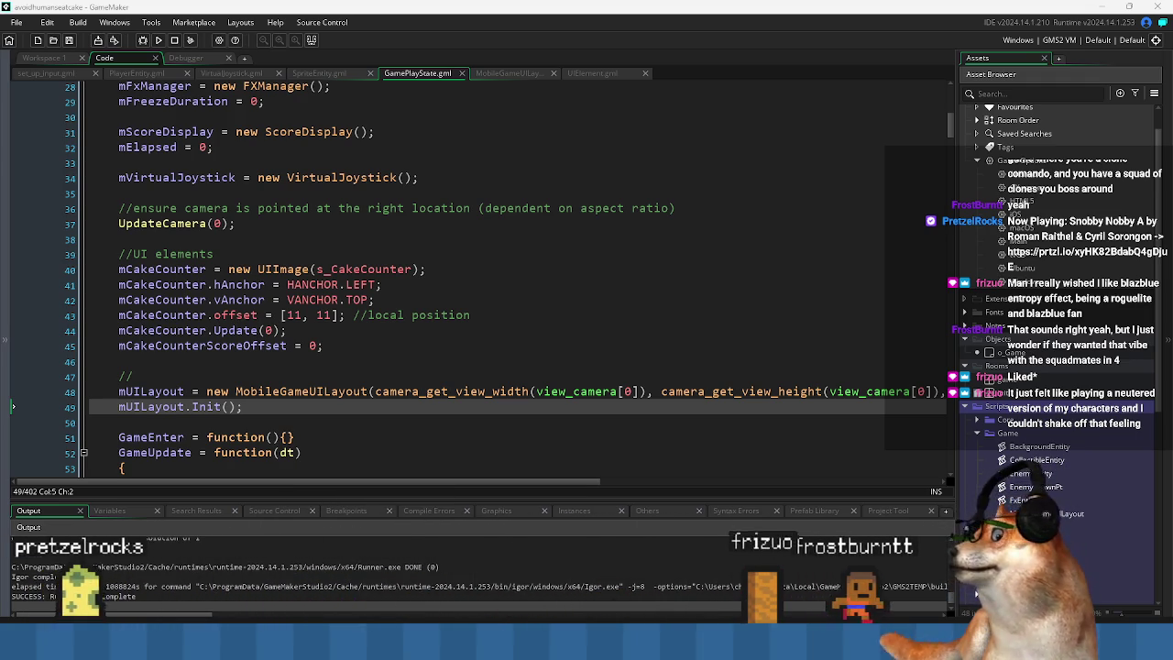
pyautogui.hotkey('alt', 'Tab')
# Skip the first BlazBlue Entropy Effect gameplay video ahead to about 0:24.
pyautogui.scroll(-1, 398, 367)
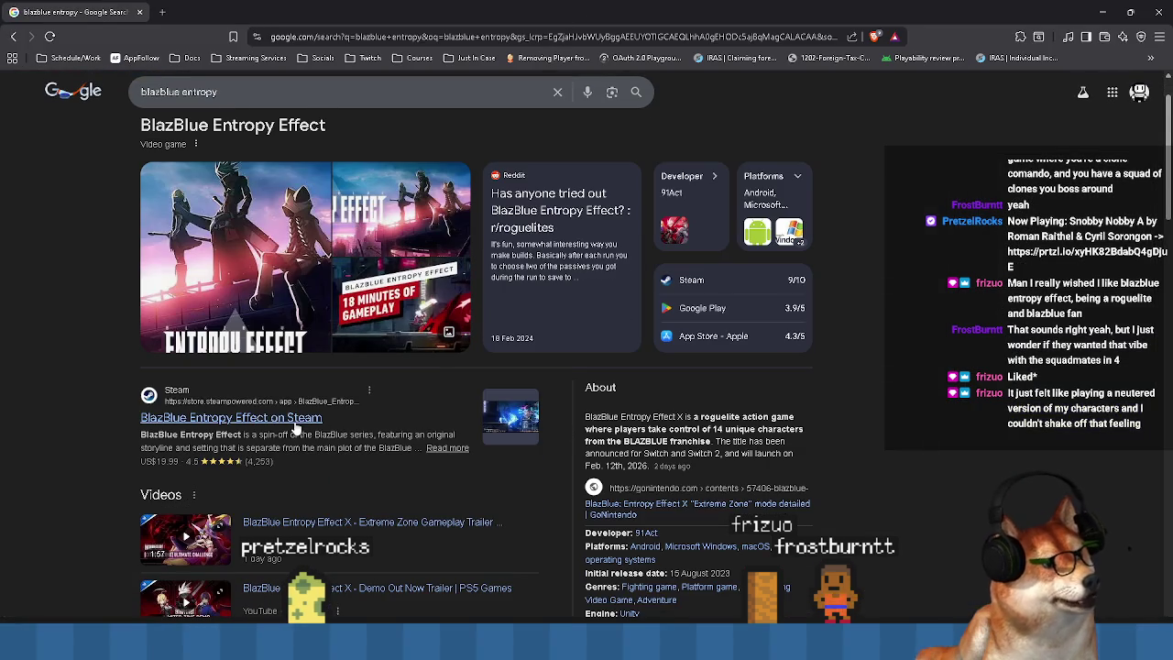
pyautogui.scroll(-2, 480, 441)
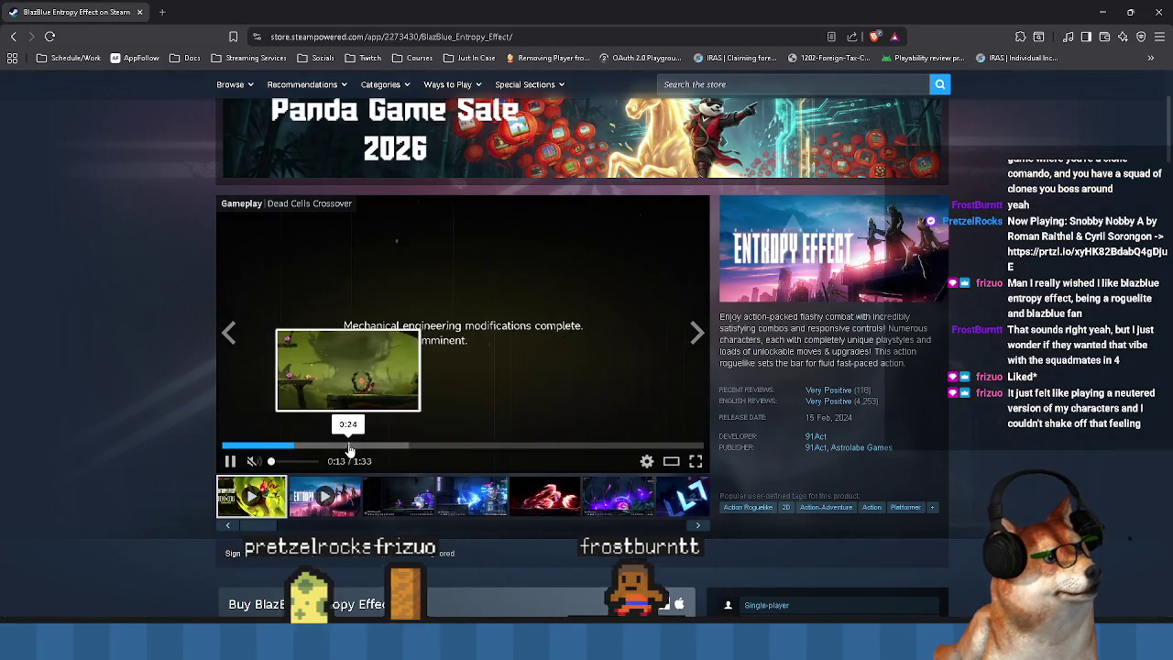
pyautogui.click(348, 446)
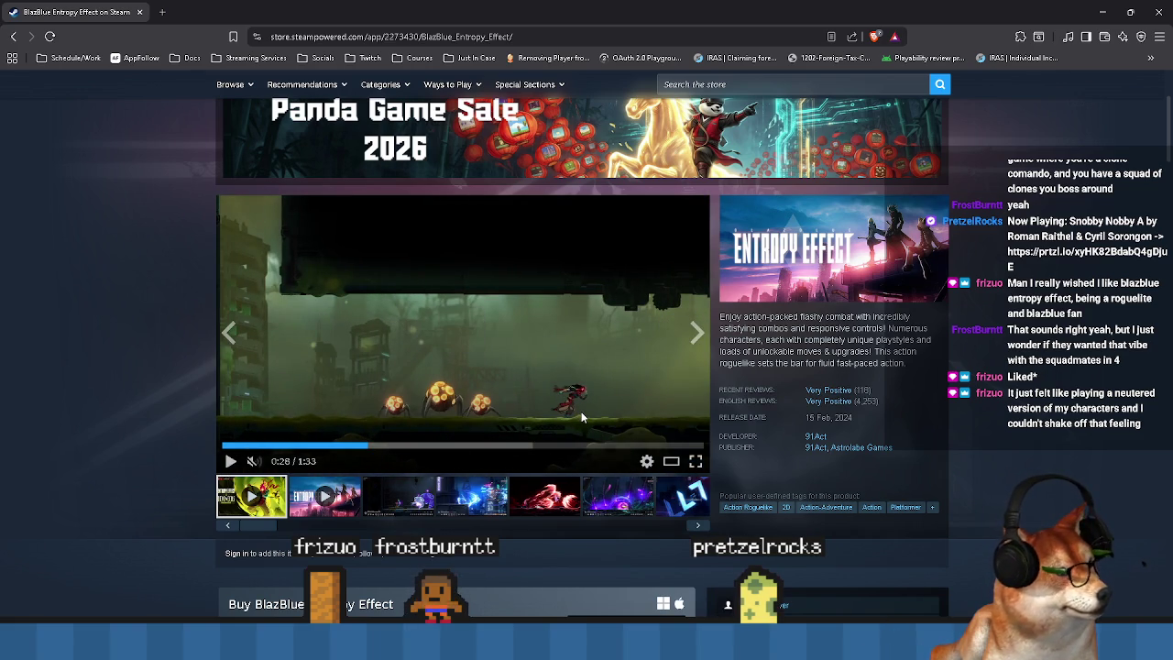
pyautogui.scroll(-1, 458, 366)
# Play the combat trailer, skip it to near its end, pause, and return to GameMaker.
pyautogui.click(325, 435)
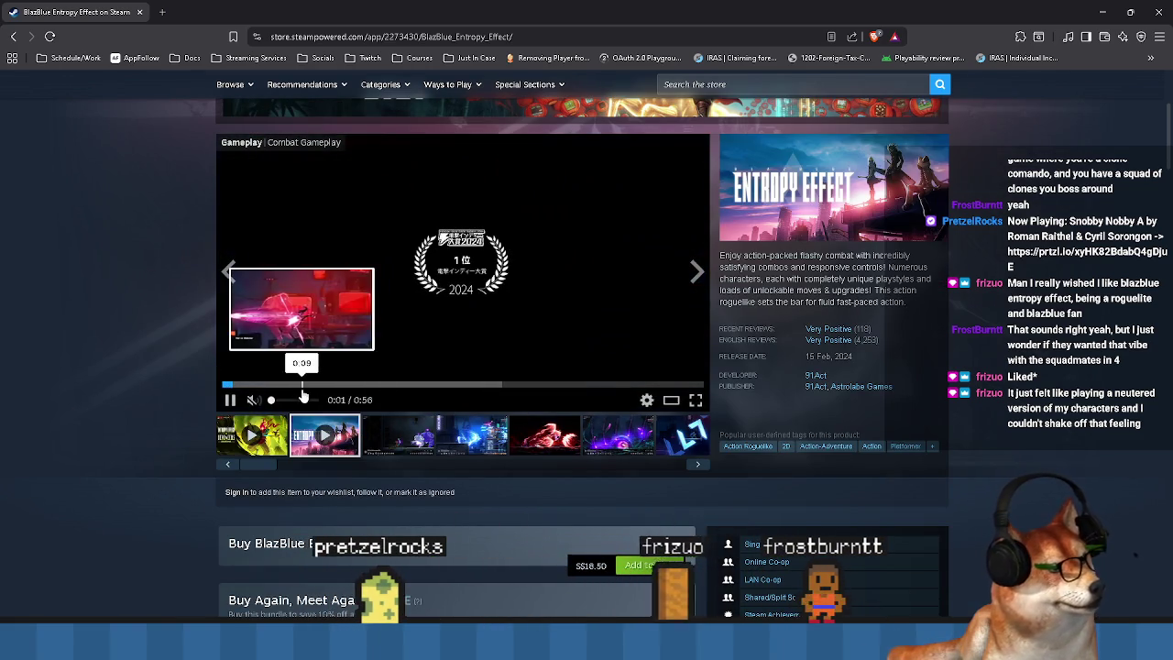
pyautogui.click(302, 385)
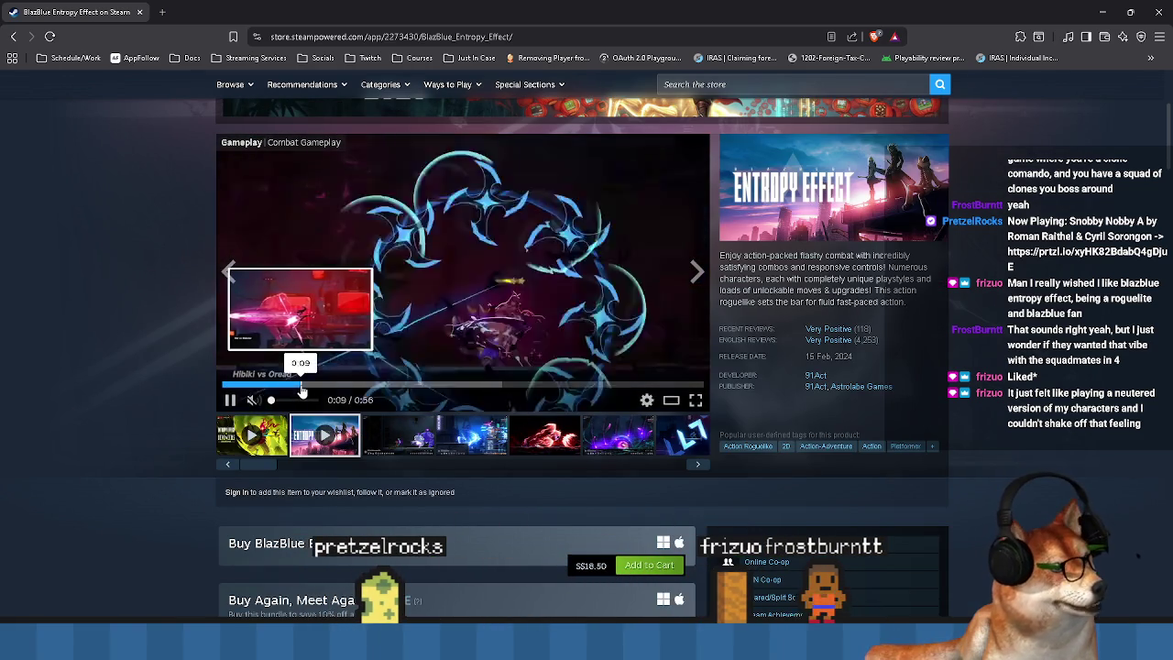
pyautogui.click(390, 385)
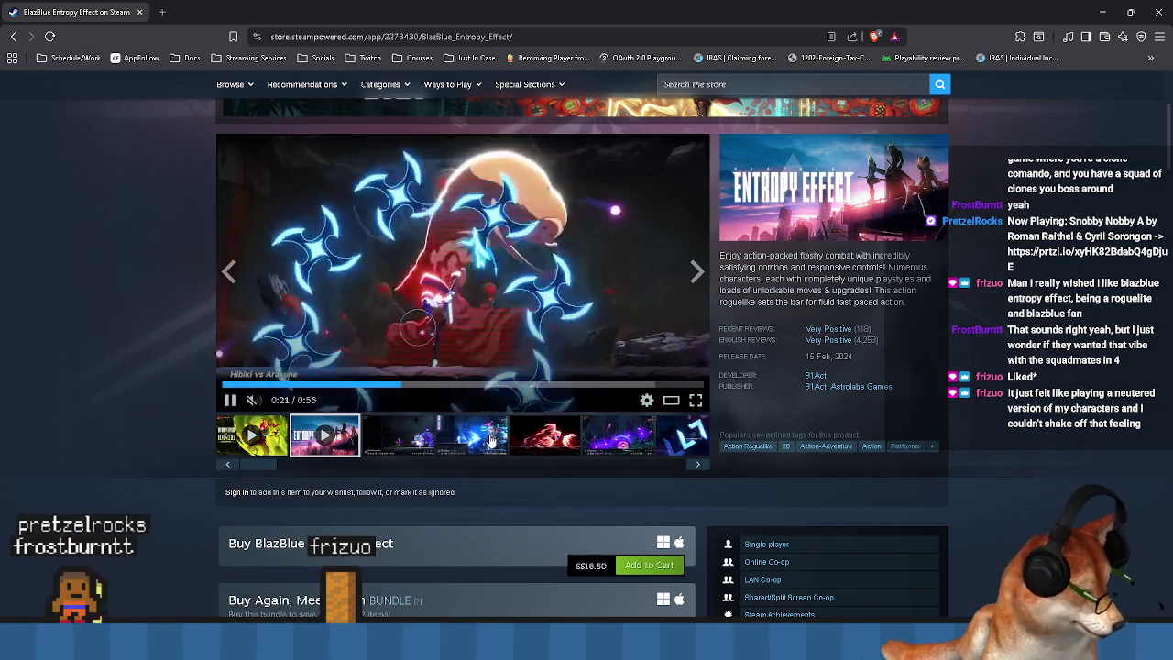
pyautogui.click(444, 390)
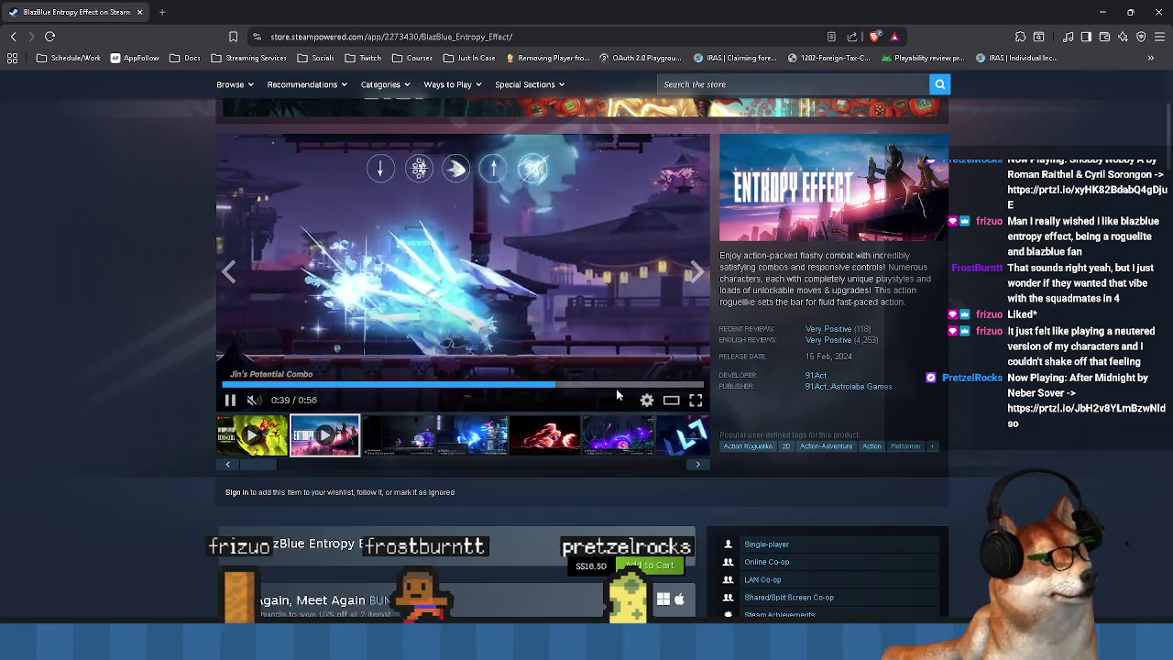
pyautogui.click(605, 386)
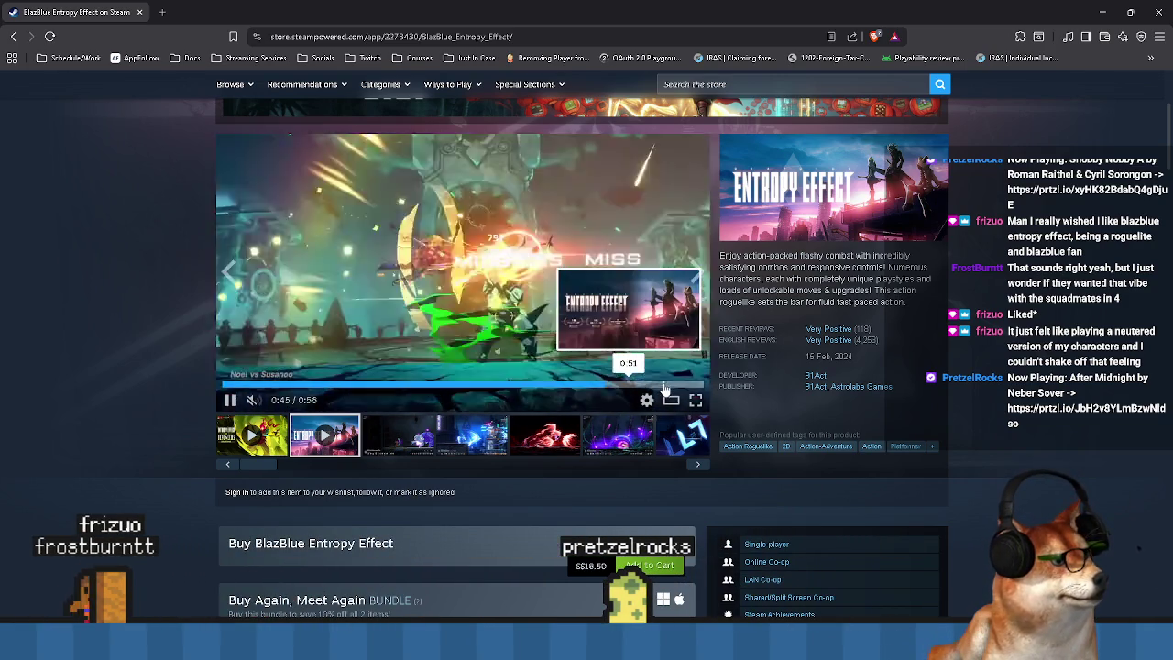
pyautogui.click(665, 386)
pyautogui.click(479, 263)
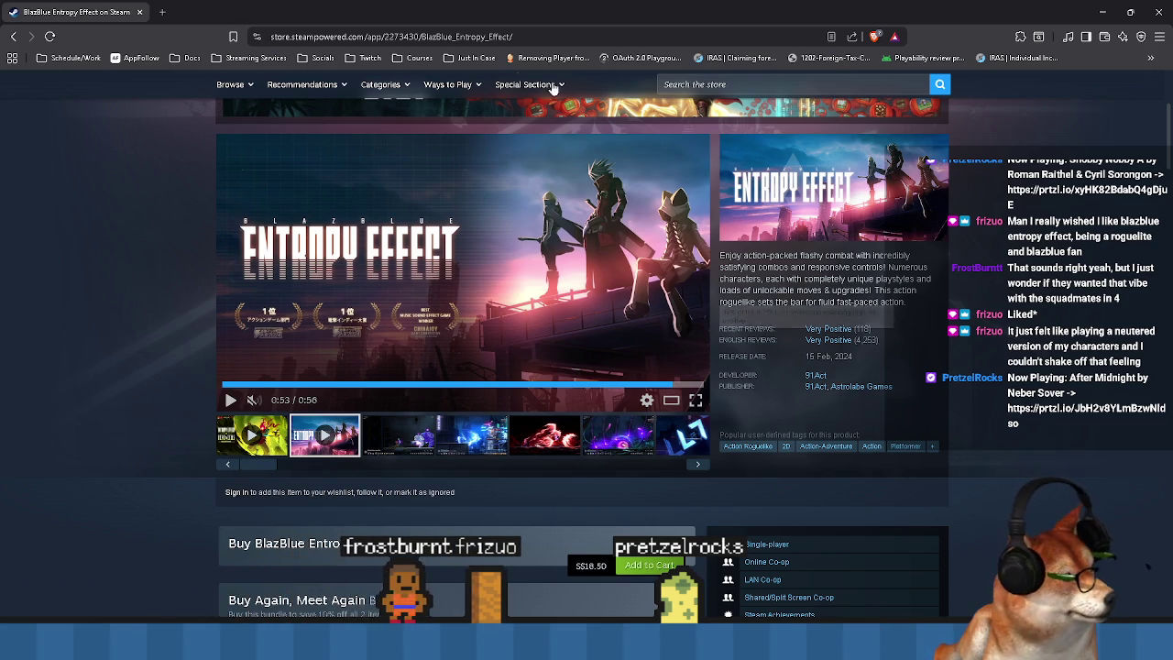
pyautogui.hotkey('alt', 'Tab')
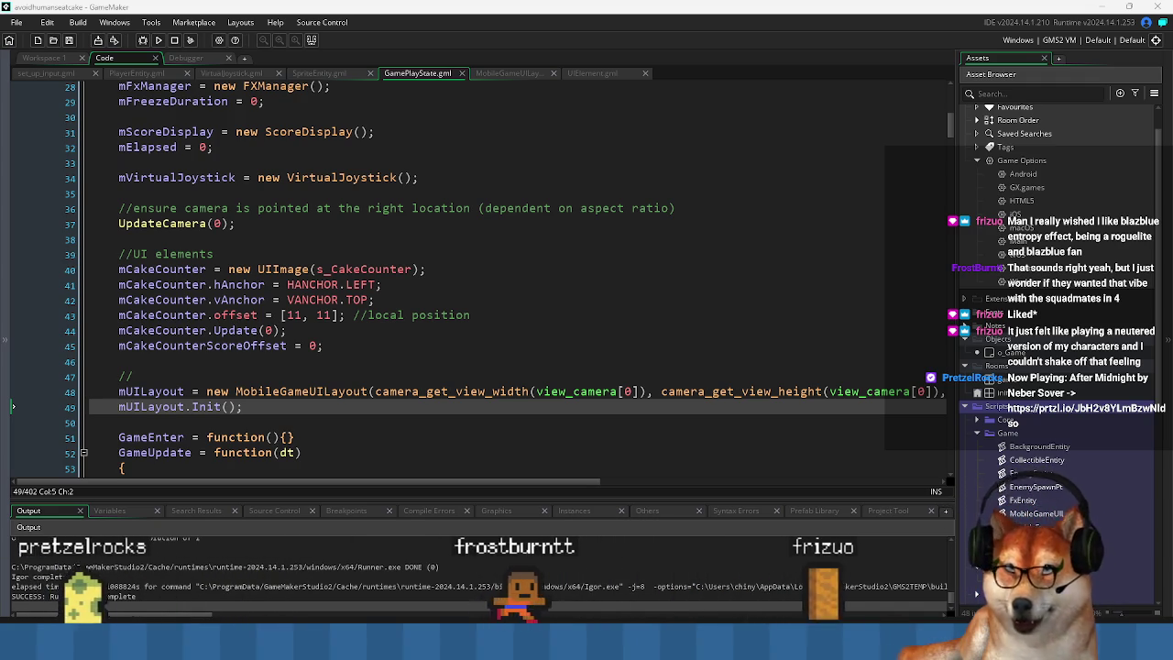
# Review the mUILayout creation and Init() lines in GamePlayState.
pyautogui.click(278, 429)
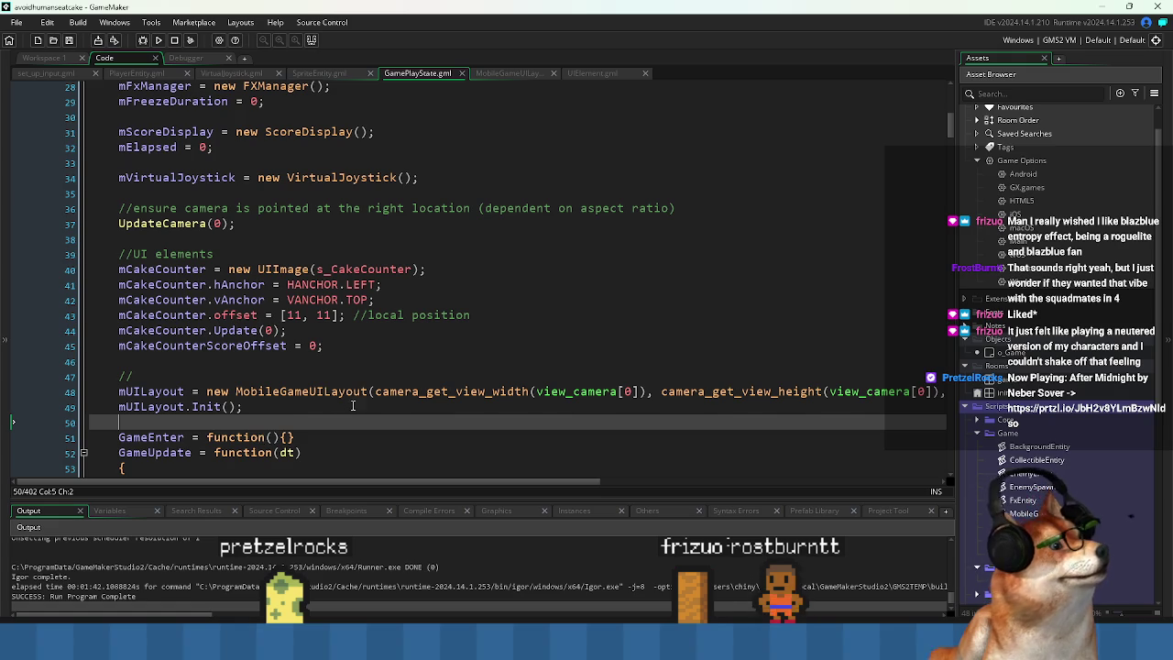
pyautogui.click(313, 401)
pyautogui.scroll(-2, 281, 461)
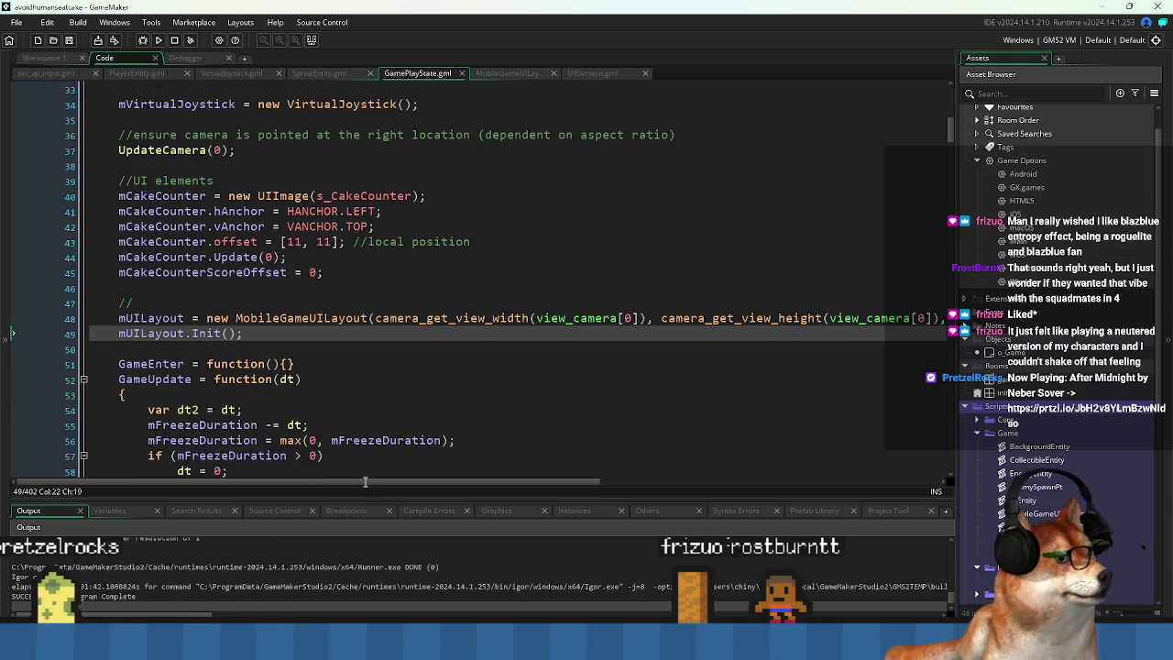
pyautogui.moveTo(364, 484)
pyautogui.mouseDown()
pyautogui.moveTo(548, 479)
pyautogui.moveTo(458, 481)
pyautogui.mouseUp()
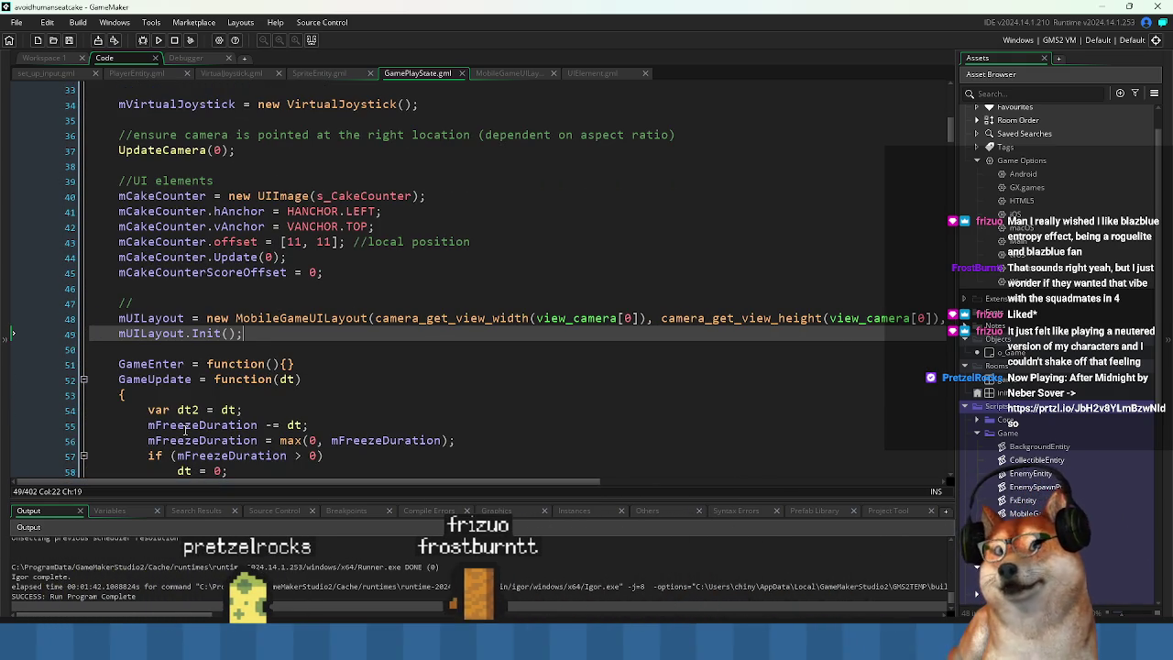
pyautogui.click(216, 351)
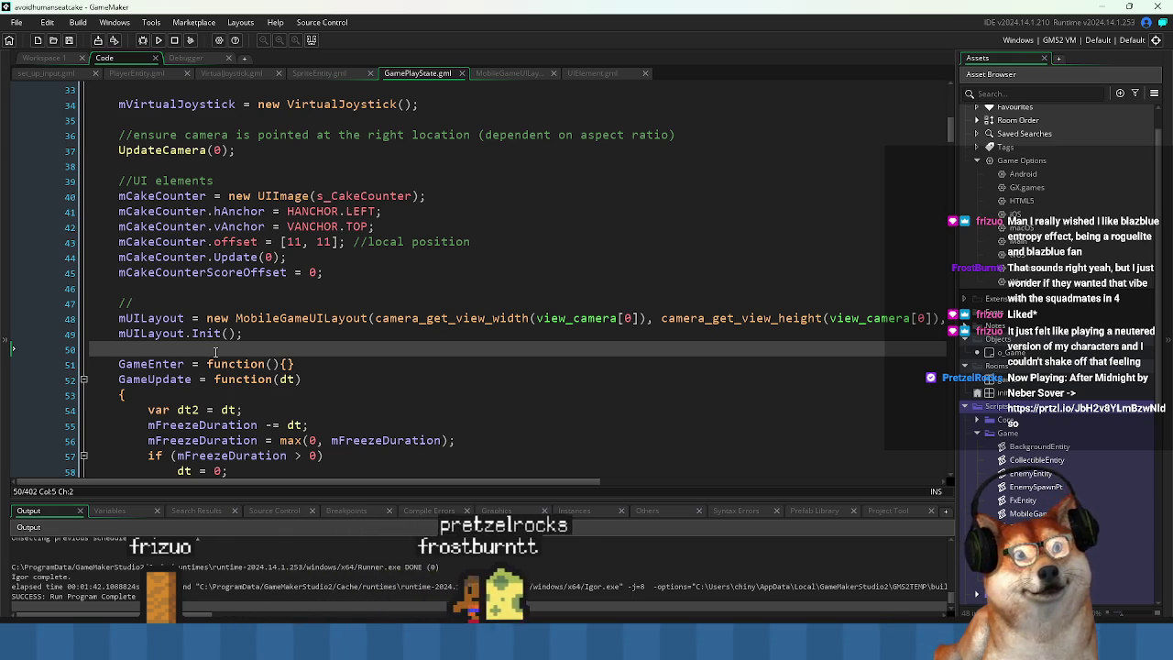
pyautogui.moveTo(100, 348); pyautogui.dragTo(103, 316)
pyautogui.click(119, 350)
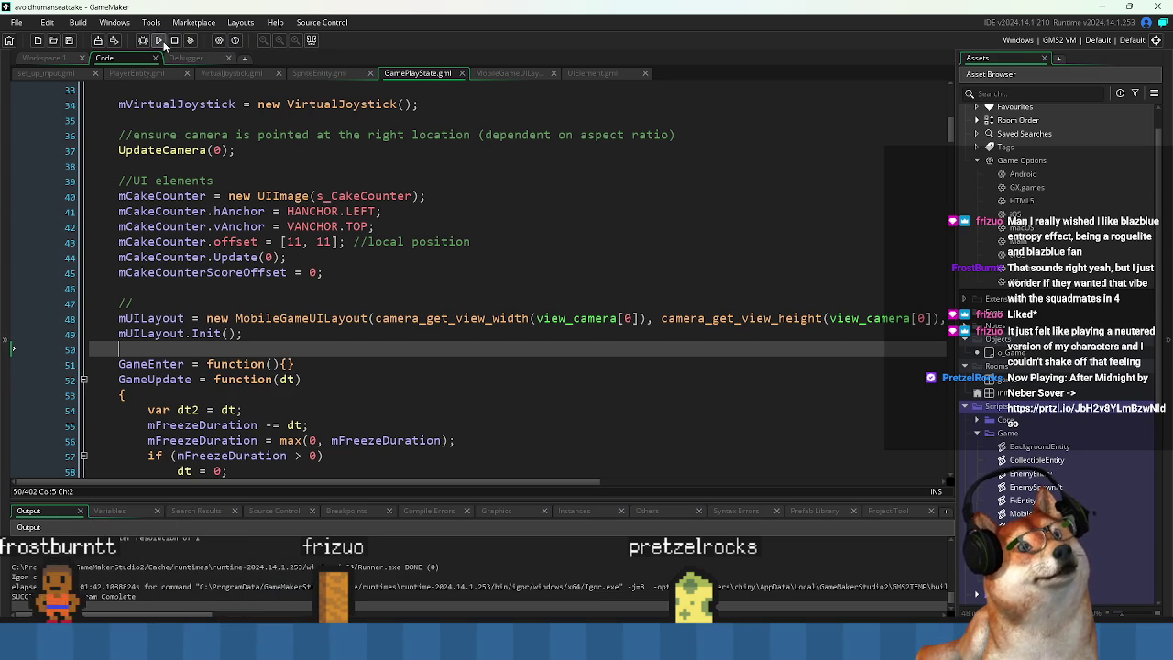
# Open the MobileGameUILayout definition, highlight mPauseButton's uses, and run the game.
pyautogui.middleClick(321, 317)
pyautogui.scroll(-1, 319, 348)
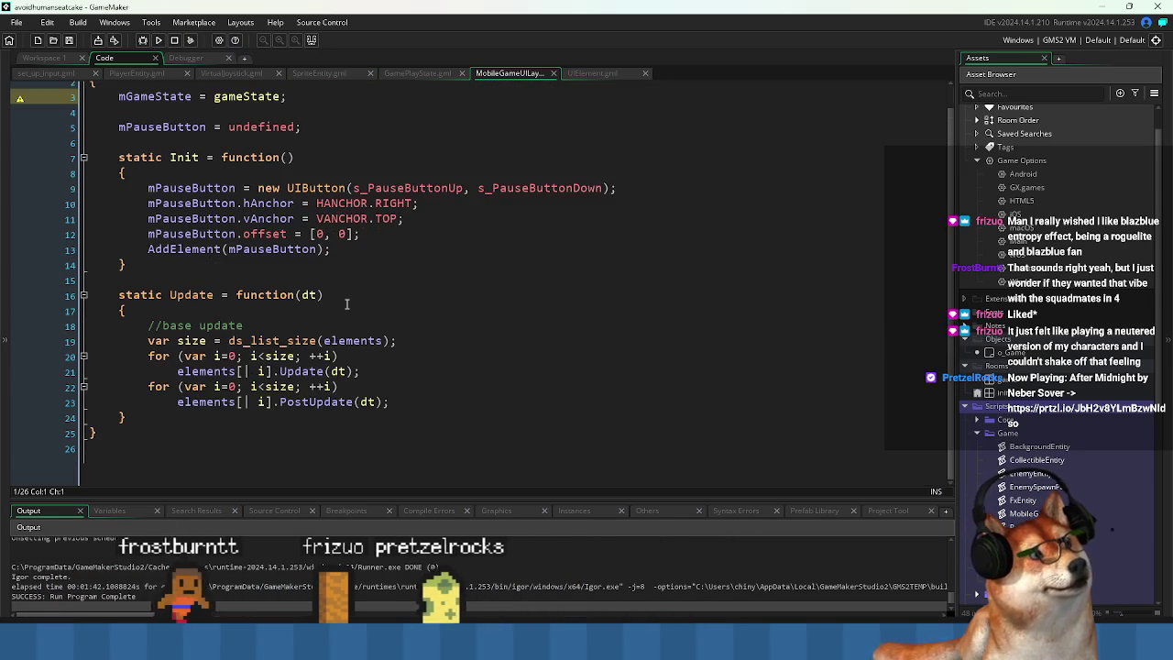
pyautogui.click(180, 249)
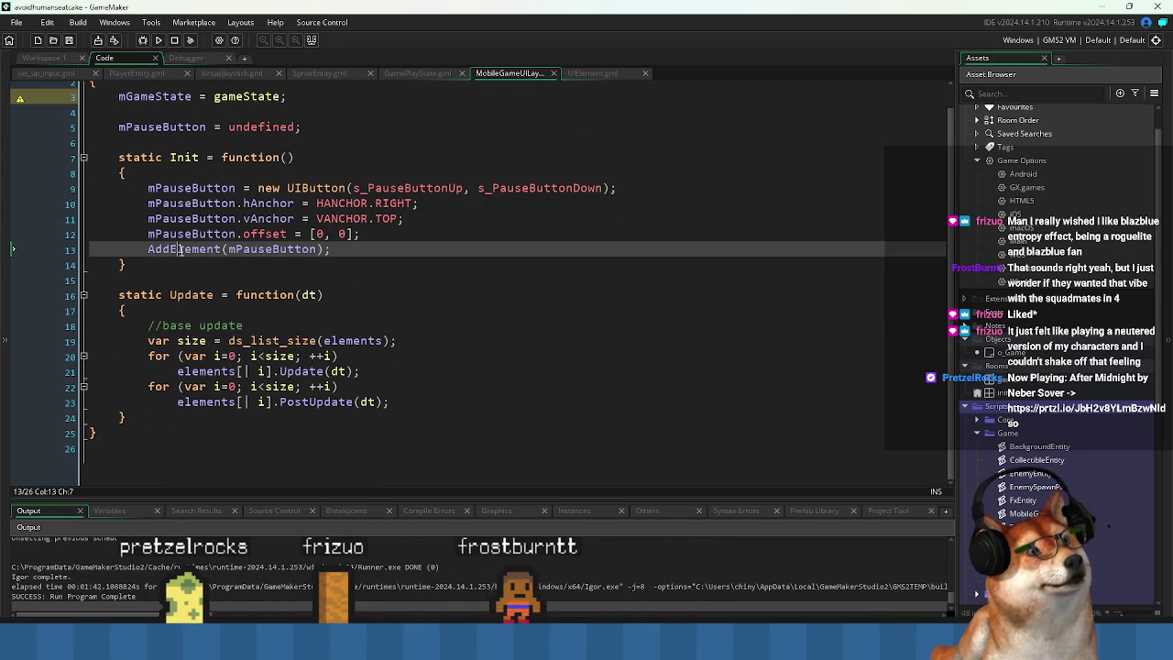
pyautogui.doubleClick(263, 249)
pyautogui.scroll(1, 256, 271)
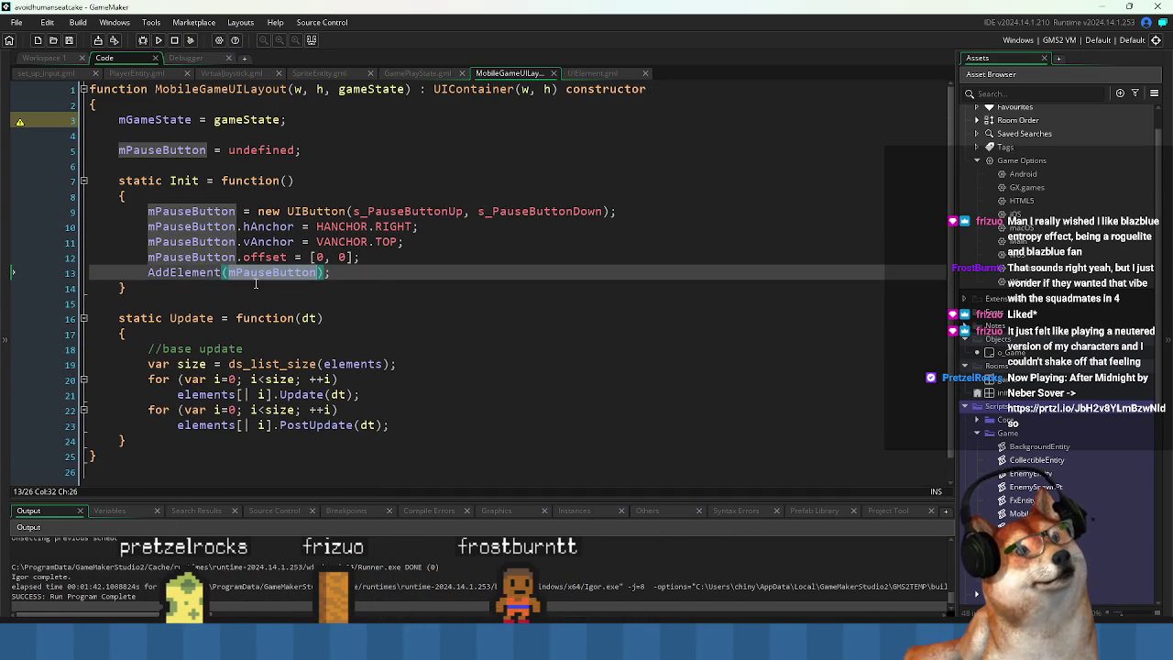
pyautogui.click(160, 41)
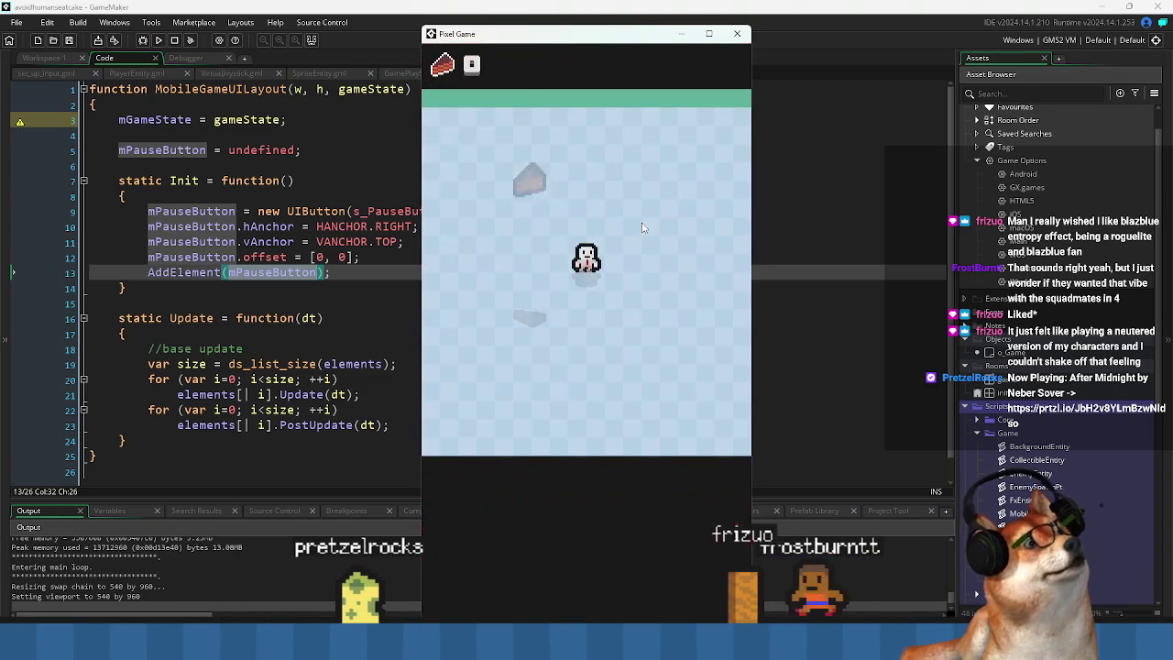
pyautogui.click(737, 34)
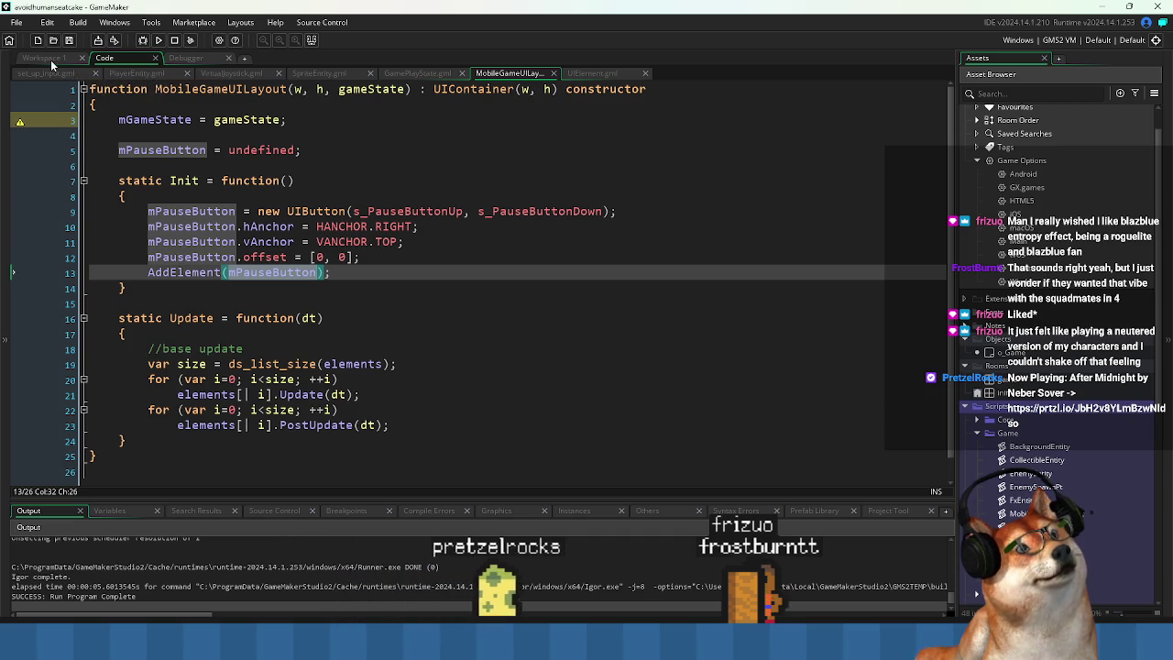
pyautogui.click(420, 73)
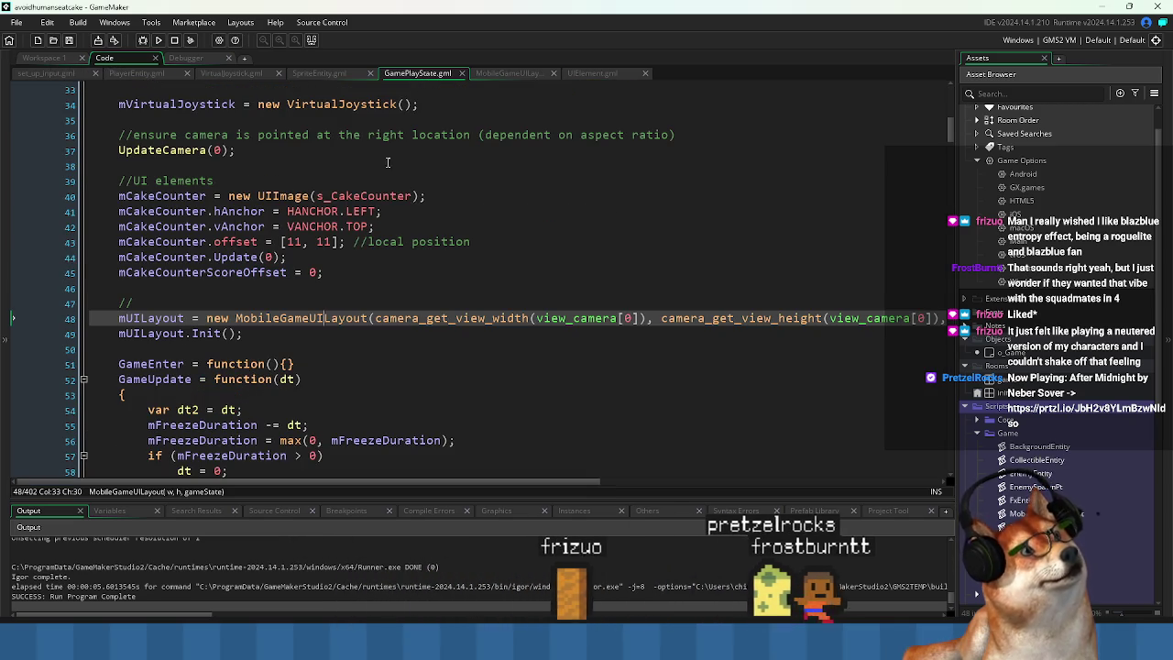
pyautogui.click(292, 242)
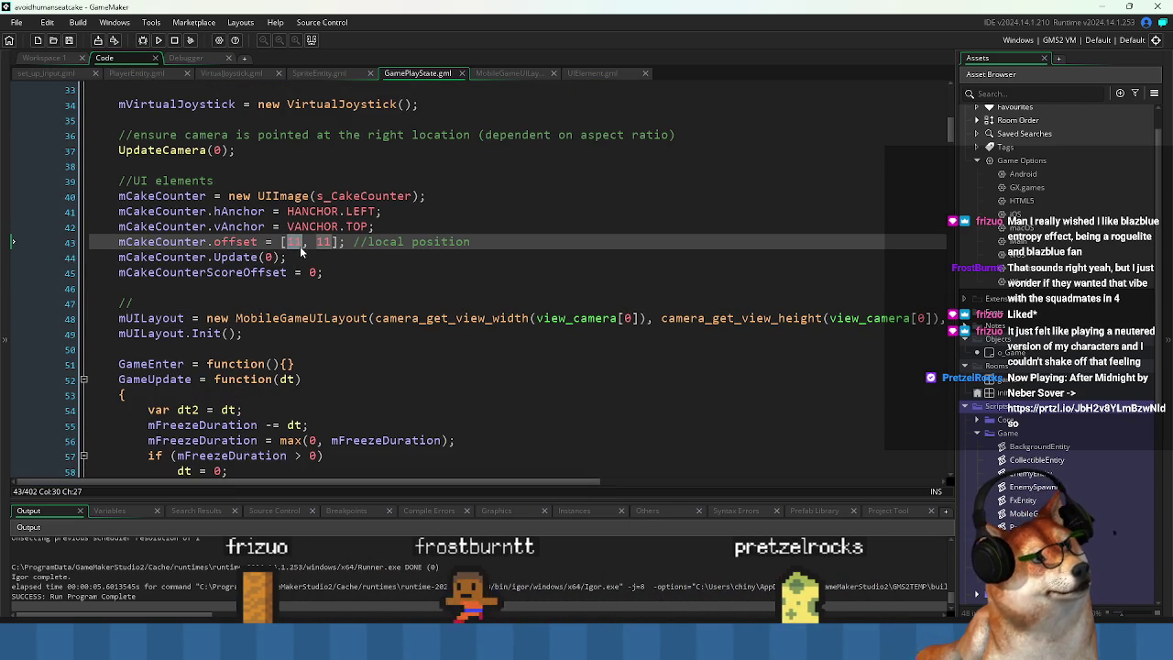
pyautogui.click(320, 242)
pyautogui.click(303, 318)
pyautogui.middleClick(302, 318)
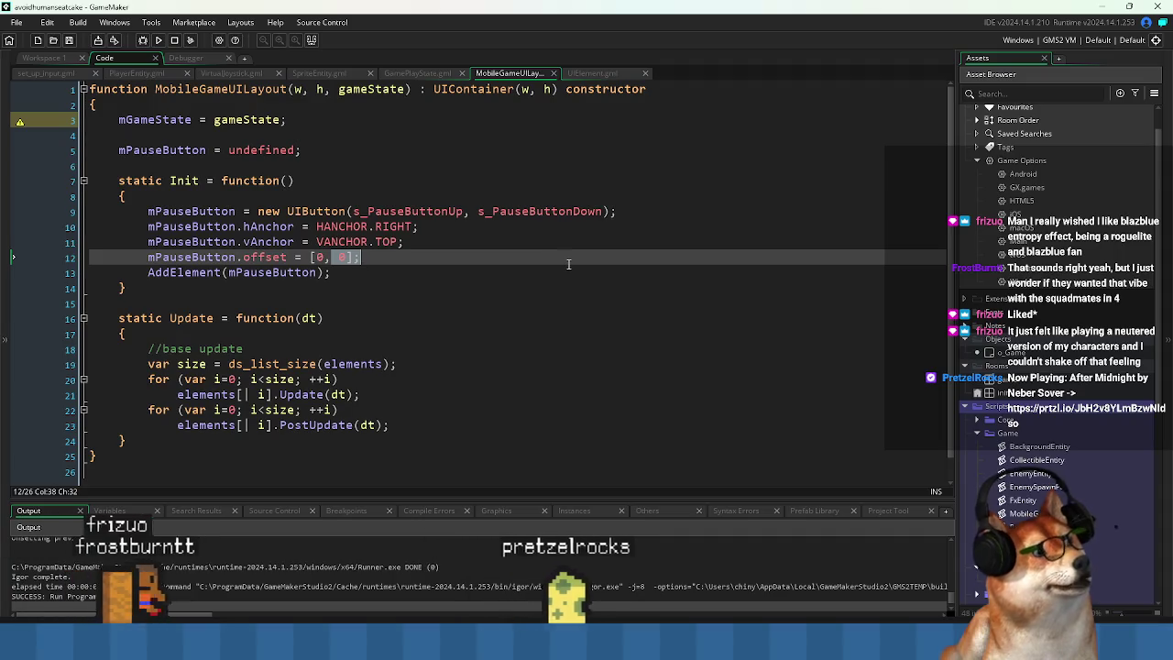
pyautogui.press('Left')
pyautogui.press('Left')
pyautogui.press('Left')
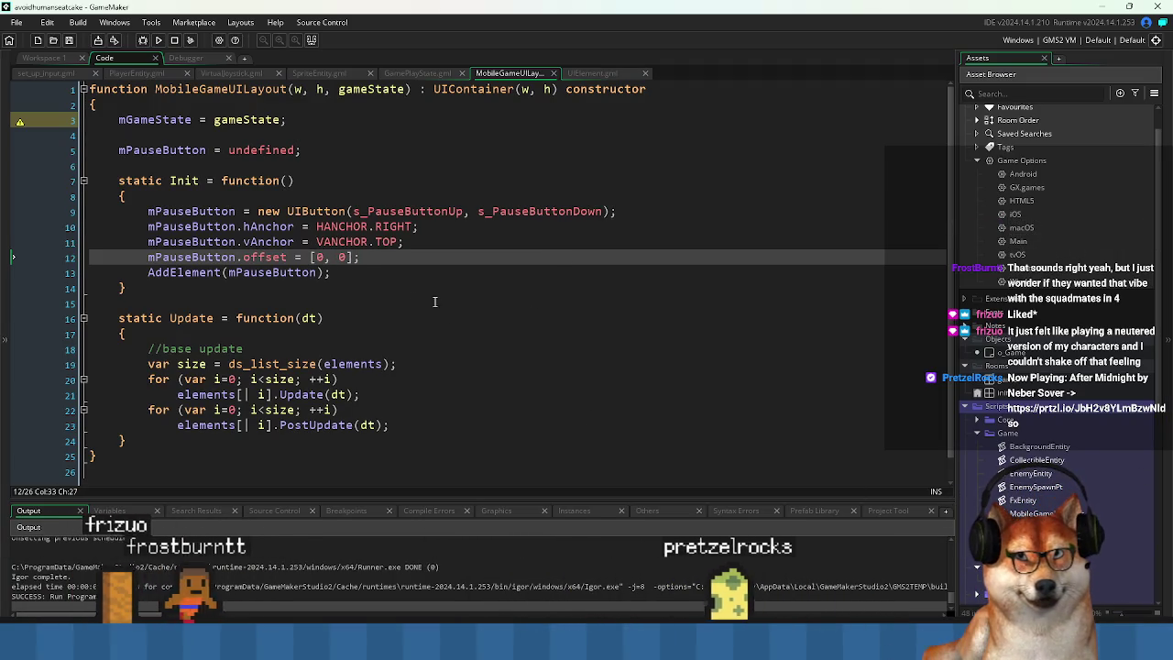
pyautogui.scroll(-5, 1054, 275)
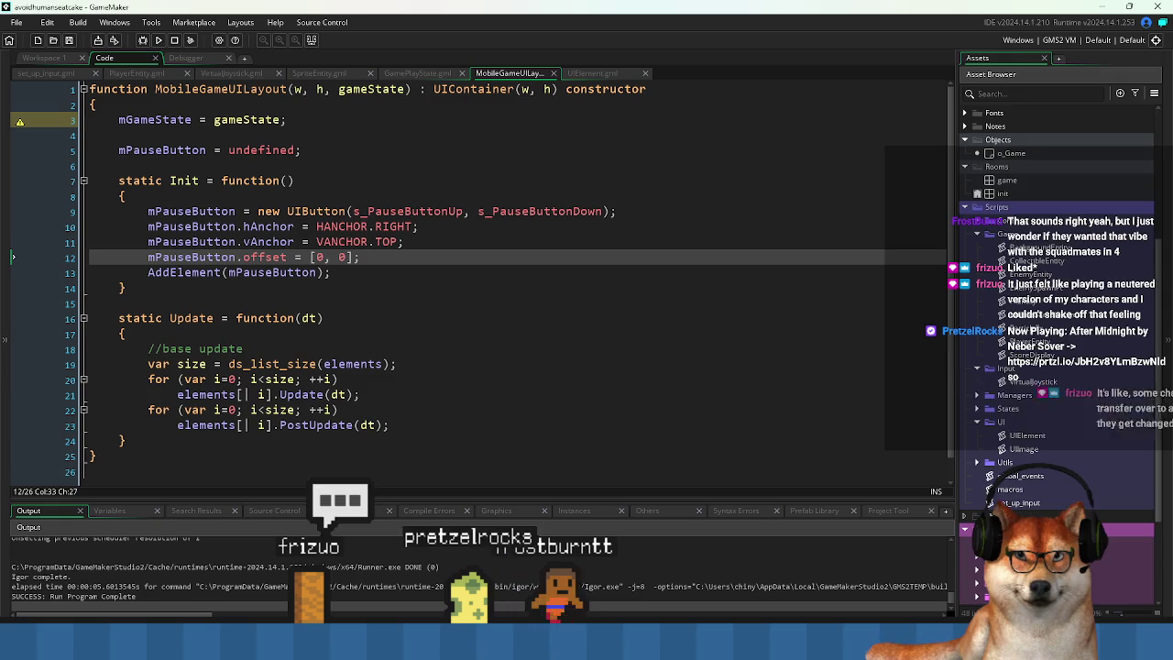
pyautogui.scroll(-2, 1054, 275)
pyautogui.scroll(-1, 1013, 495)
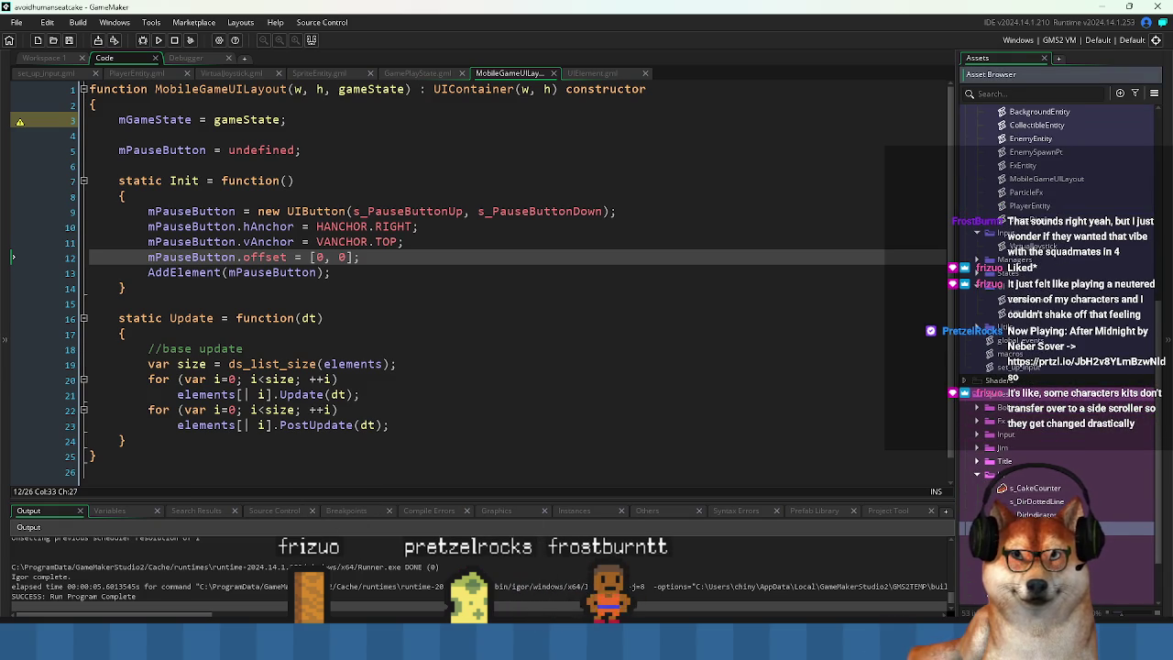
pyautogui.middleClick(408, 211)
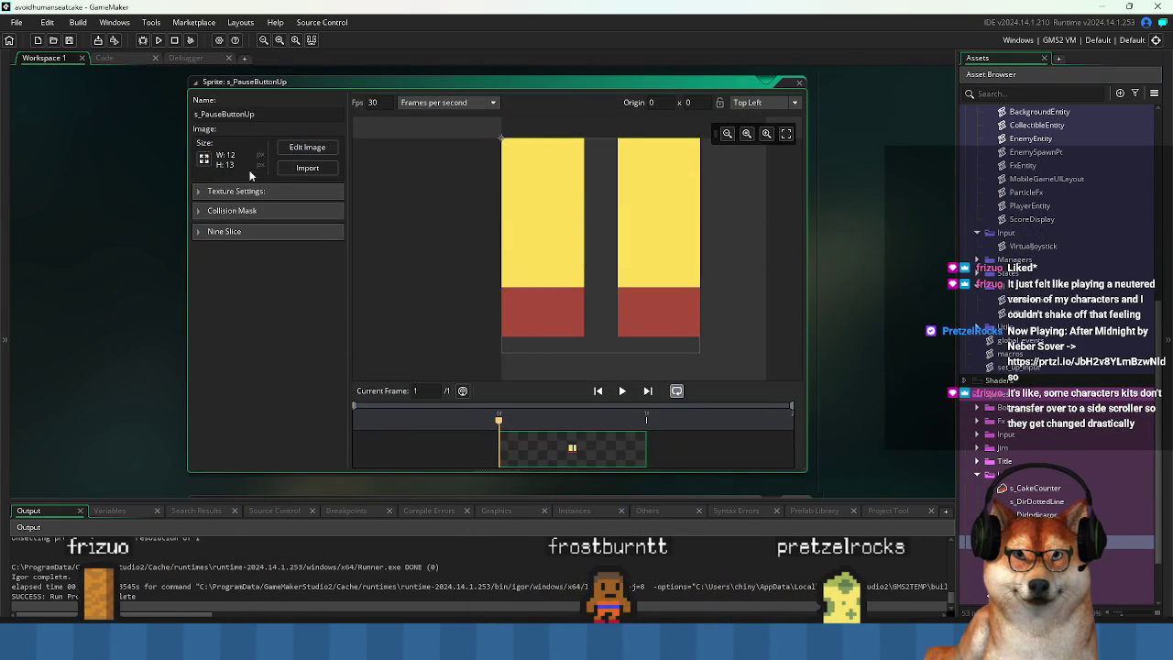
pyautogui.hotkey('ctrl', 'Tab')
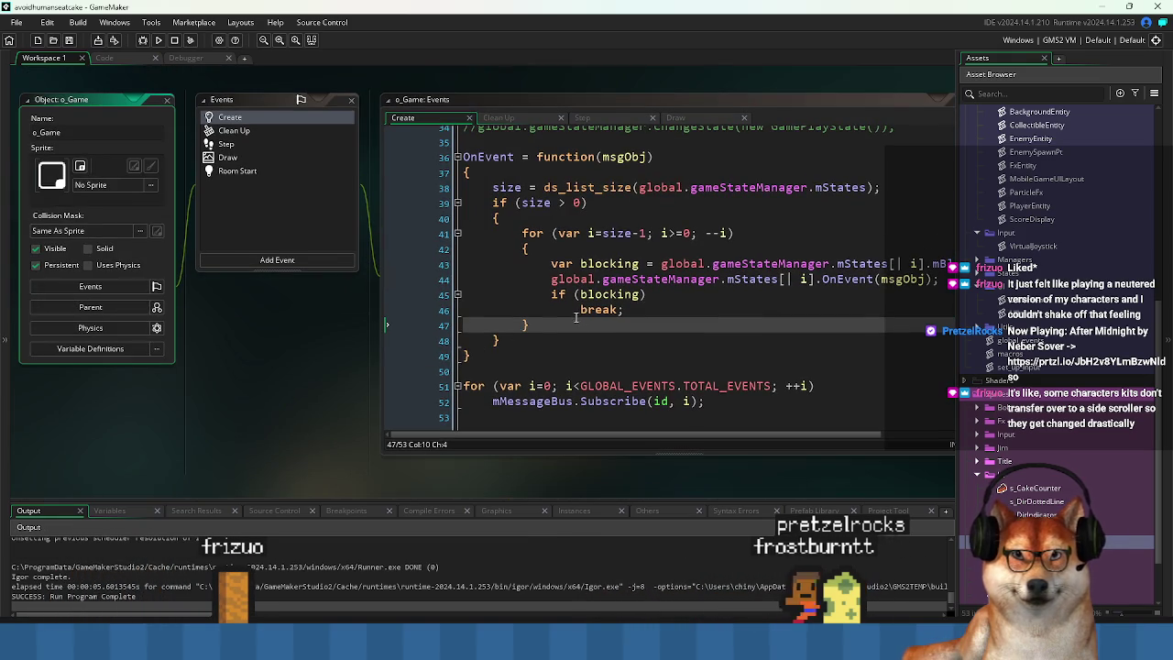
pyautogui.click(143, 62)
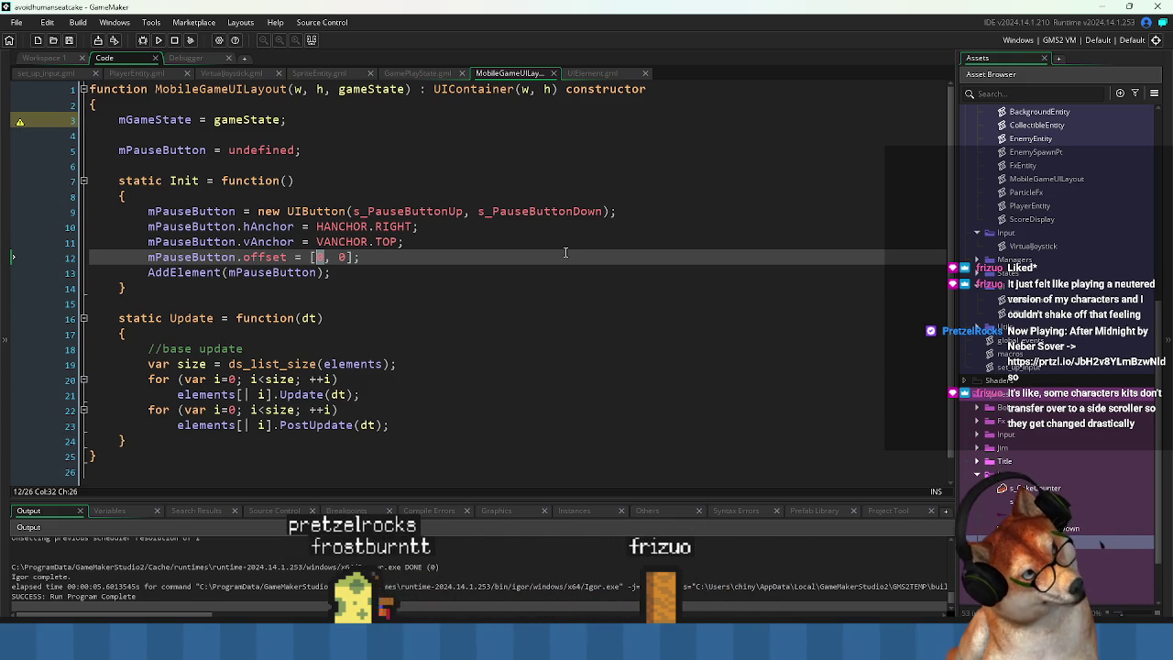
# Change mPauseButton.offset to [-23, -11], matching the cake counter's 11 offset, and save.
pyautogui.write('-')
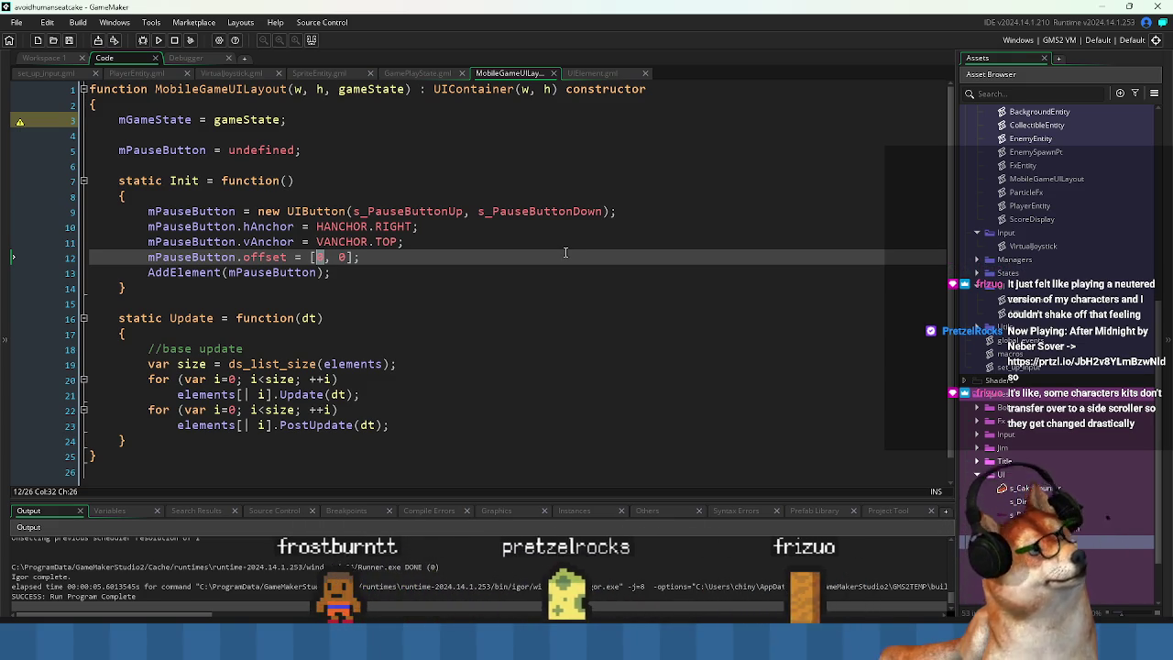
pyautogui.write('20')
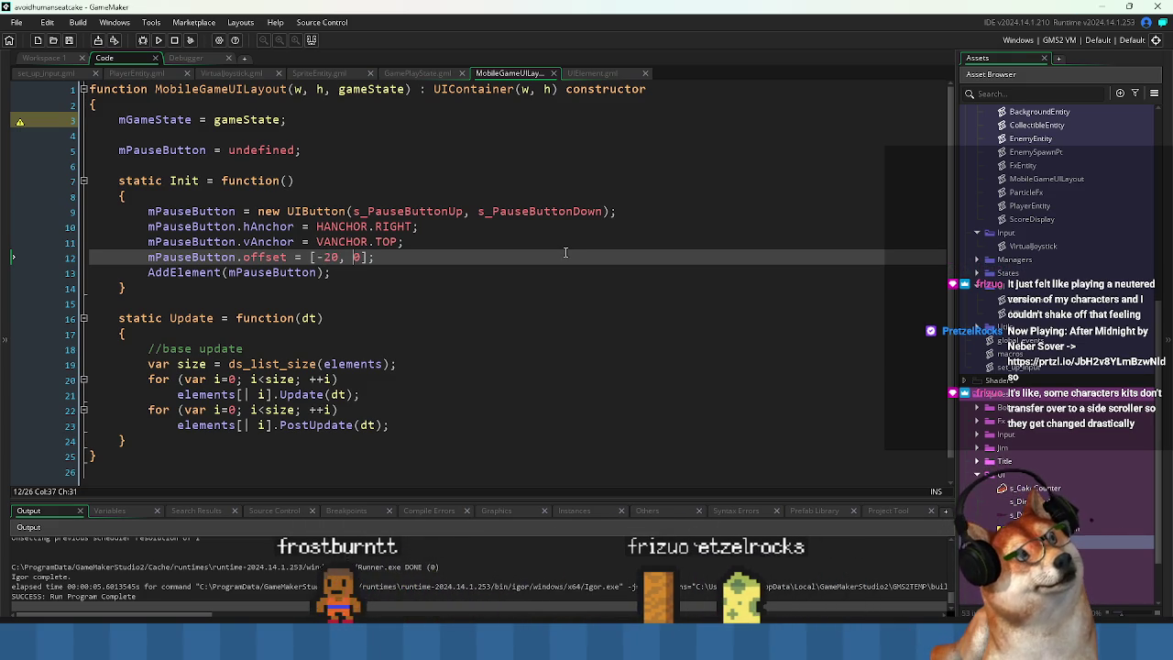
pyautogui.click(427, 74)
pyautogui.click(287, 257)
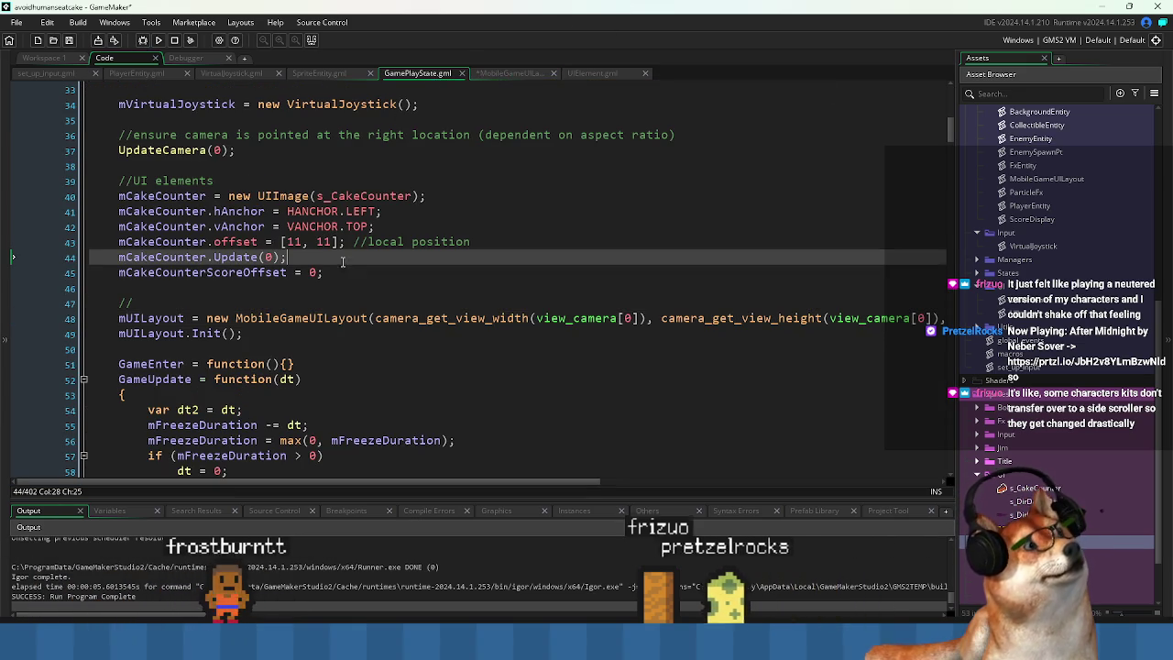
pyautogui.doubleClick(290, 242)
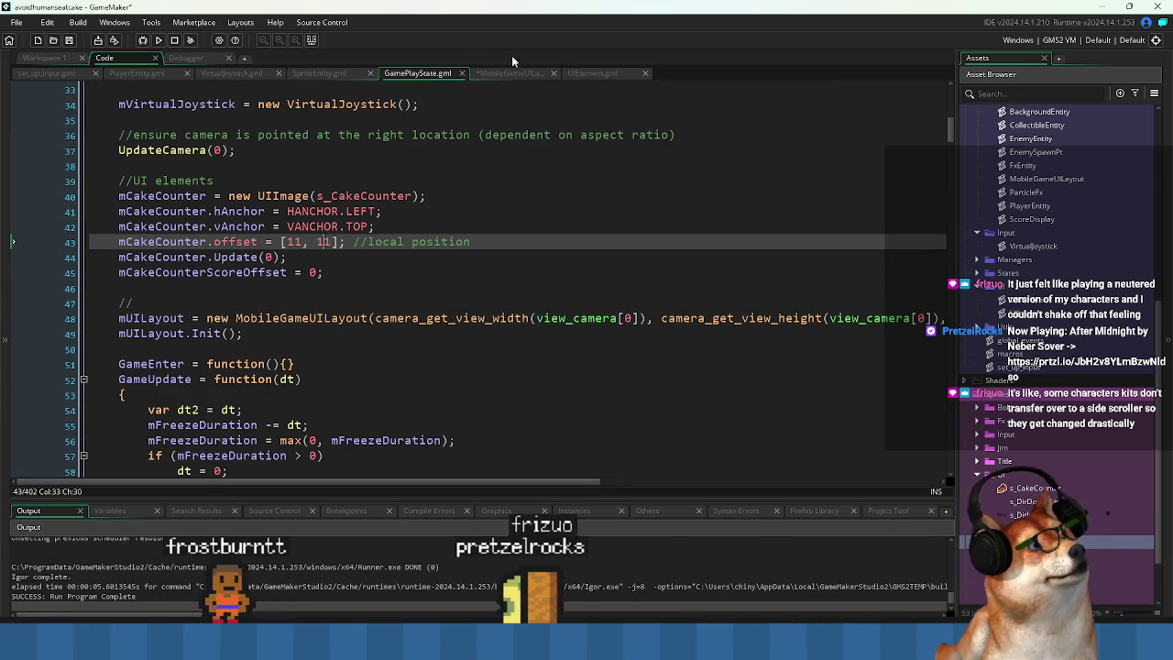
pyautogui.click(511, 73)
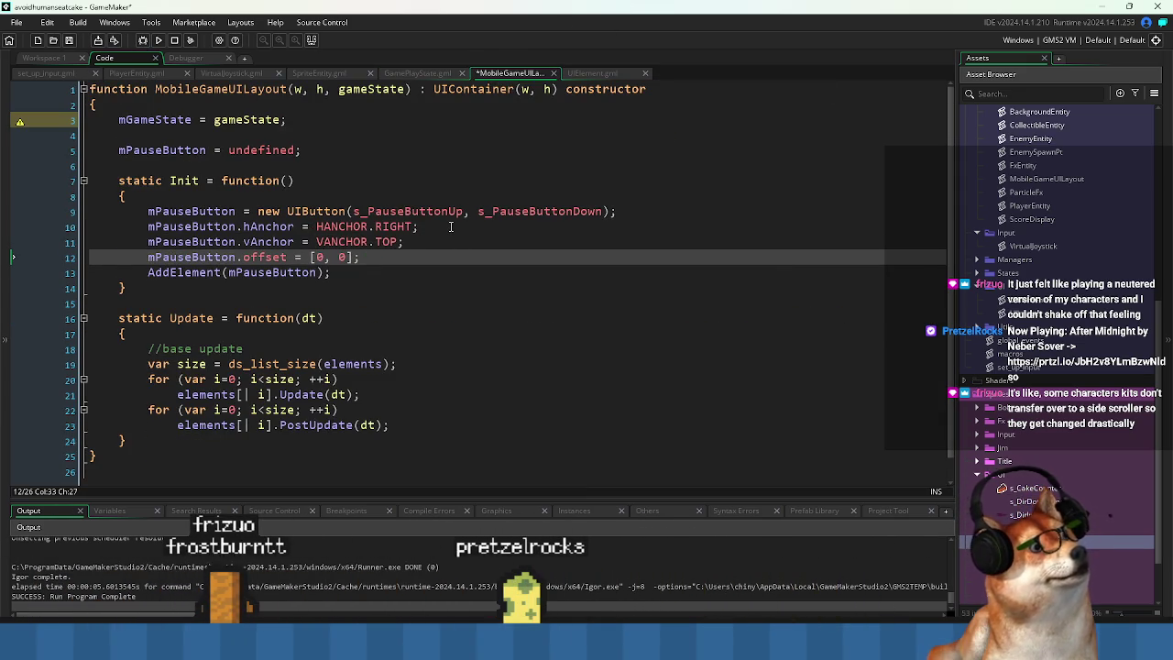
pyautogui.press('BackSpace')
pyautogui.write('-')
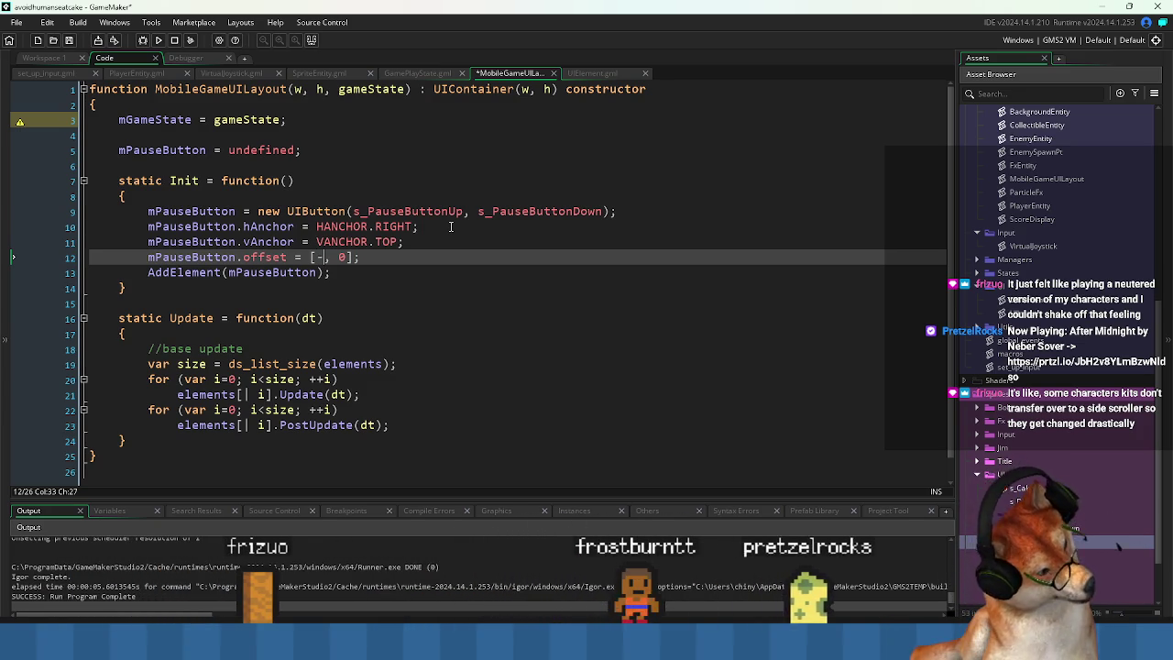
pyautogui.write('2')
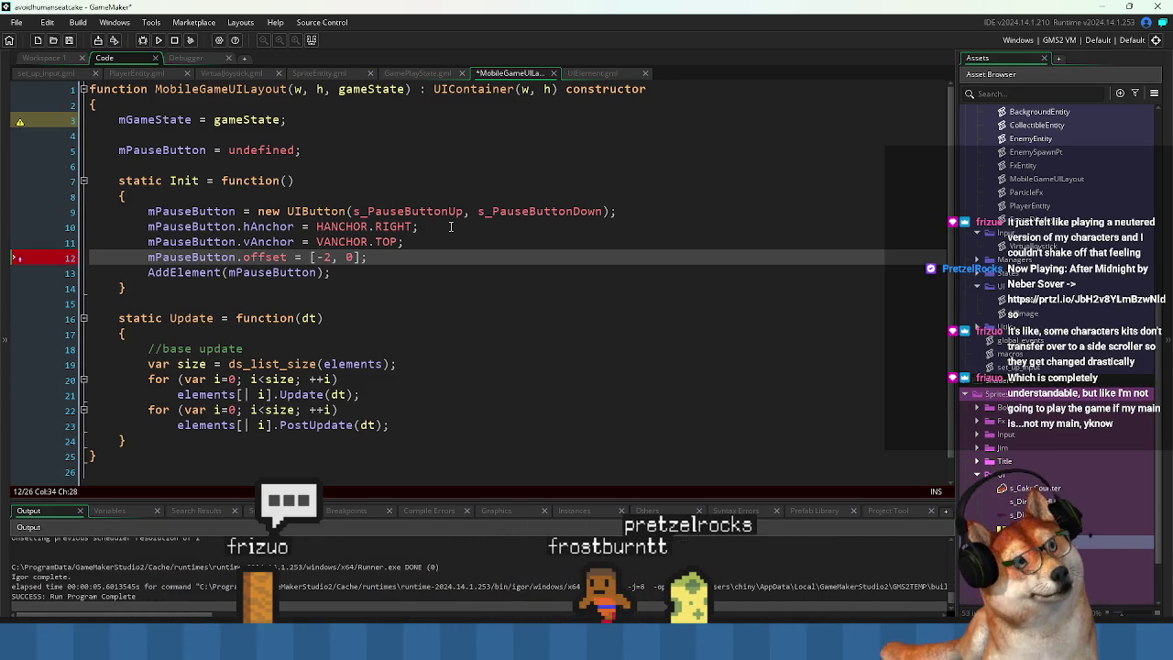
pyautogui.press('Right')
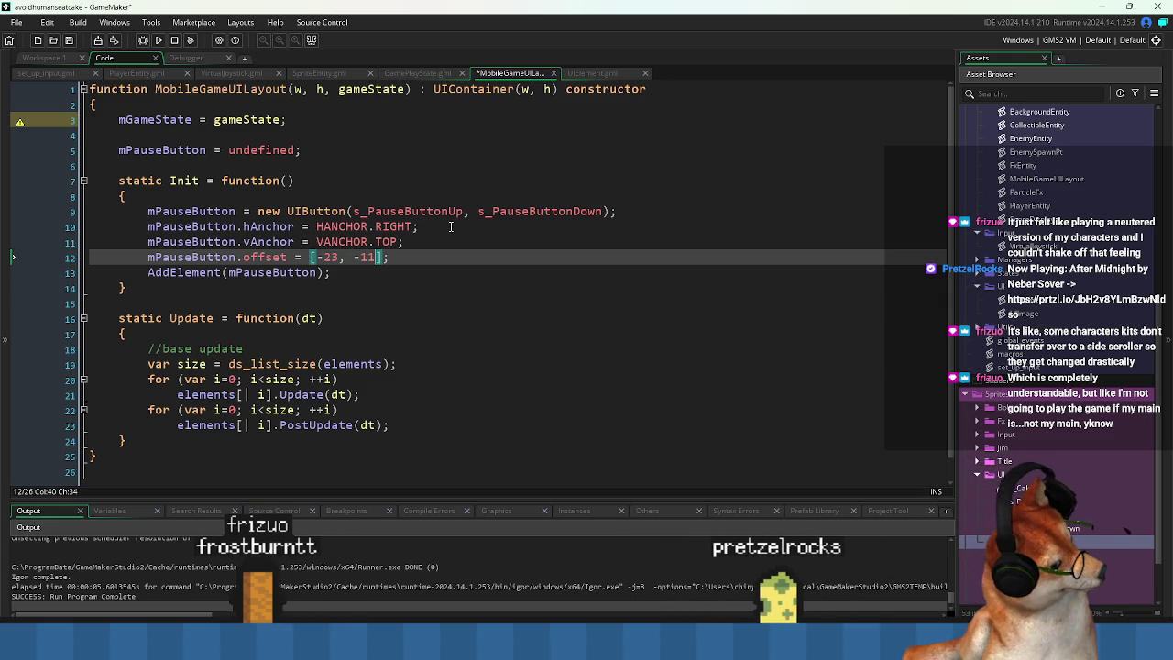
pyautogui.click(158, 40)
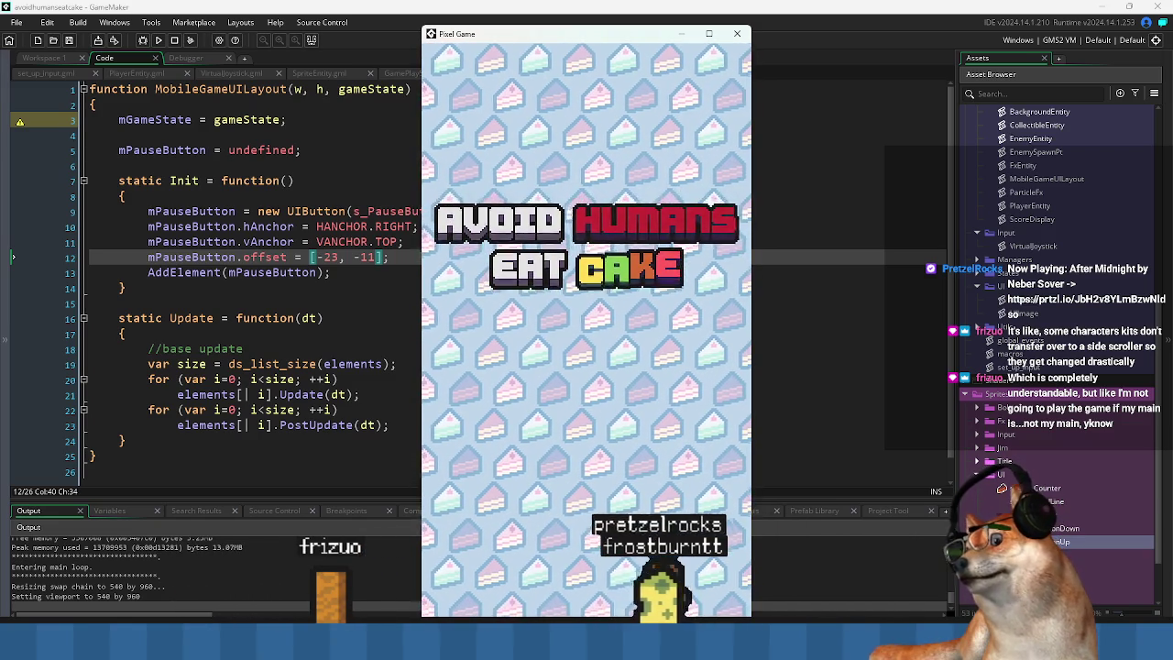
pyautogui.click(526, 95)
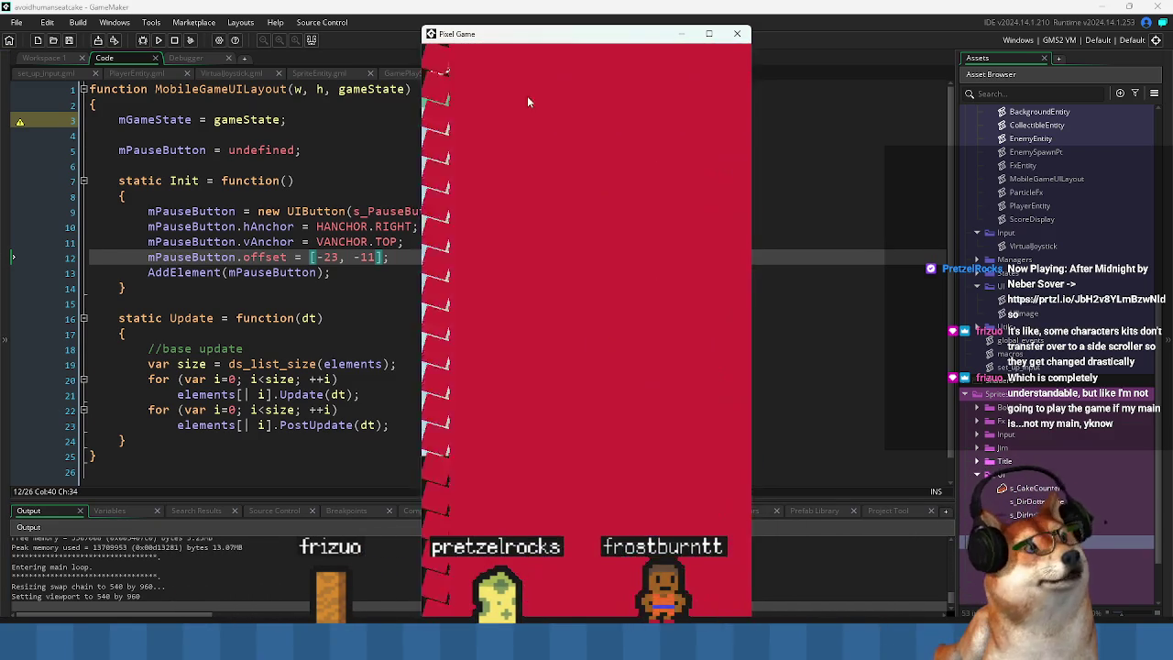
pyautogui.moveTo(501, 38); pyautogui.dragTo(413, 35)
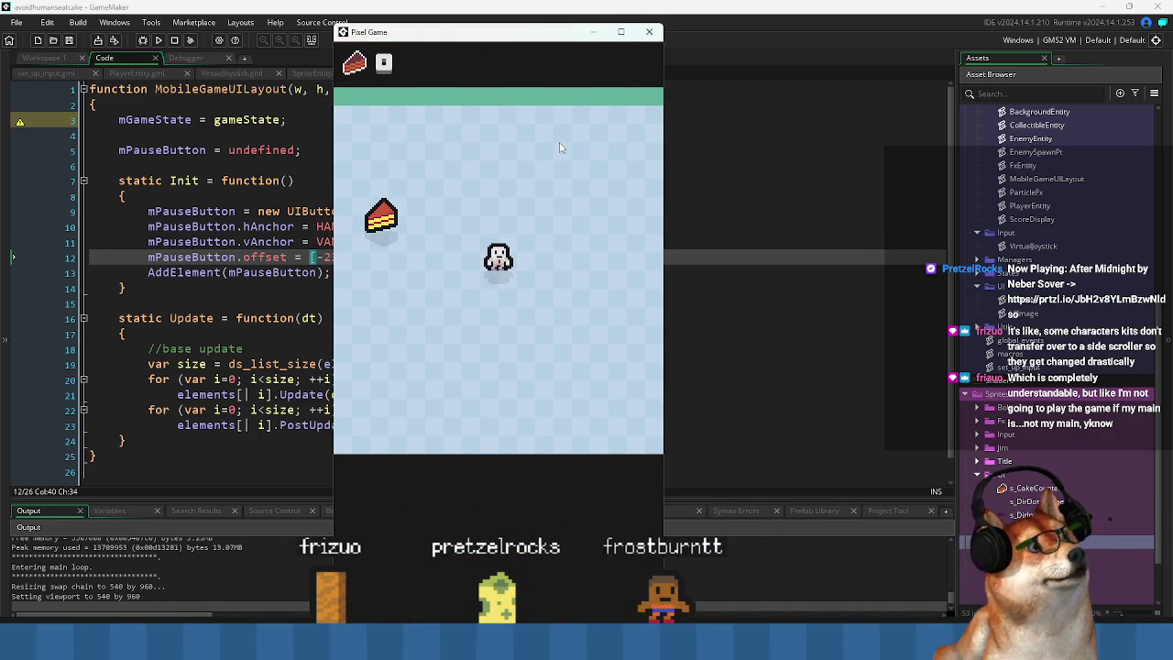
pyautogui.click(622, 33)
pyautogui.click(1131, 7)
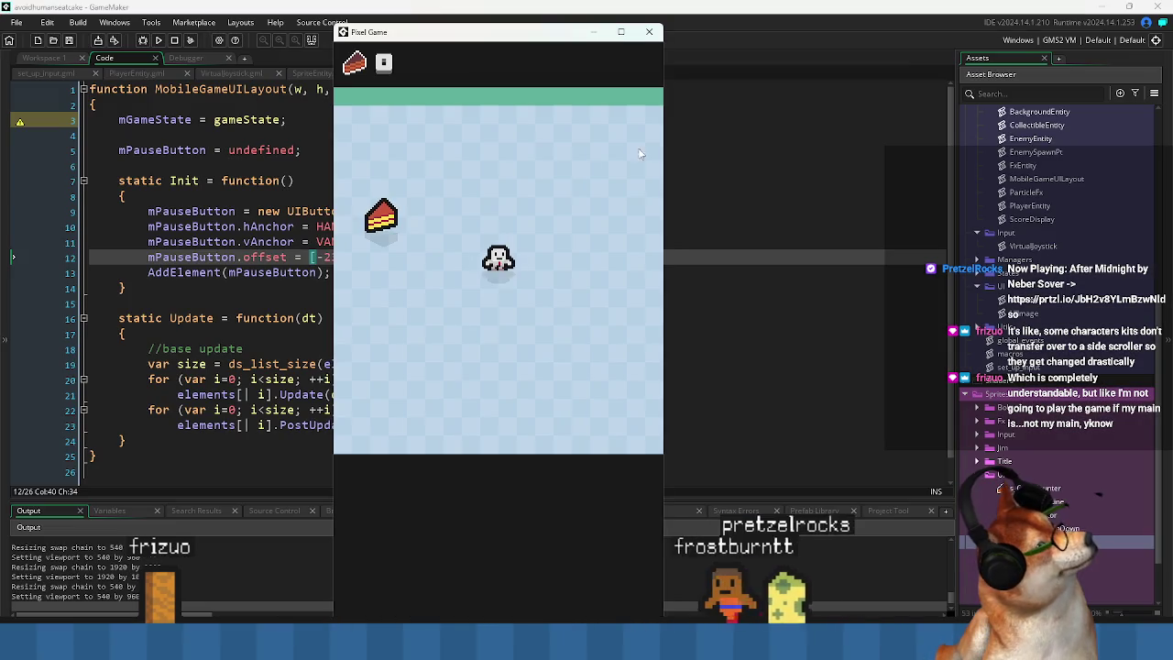
pyautogui.click(648, 34)
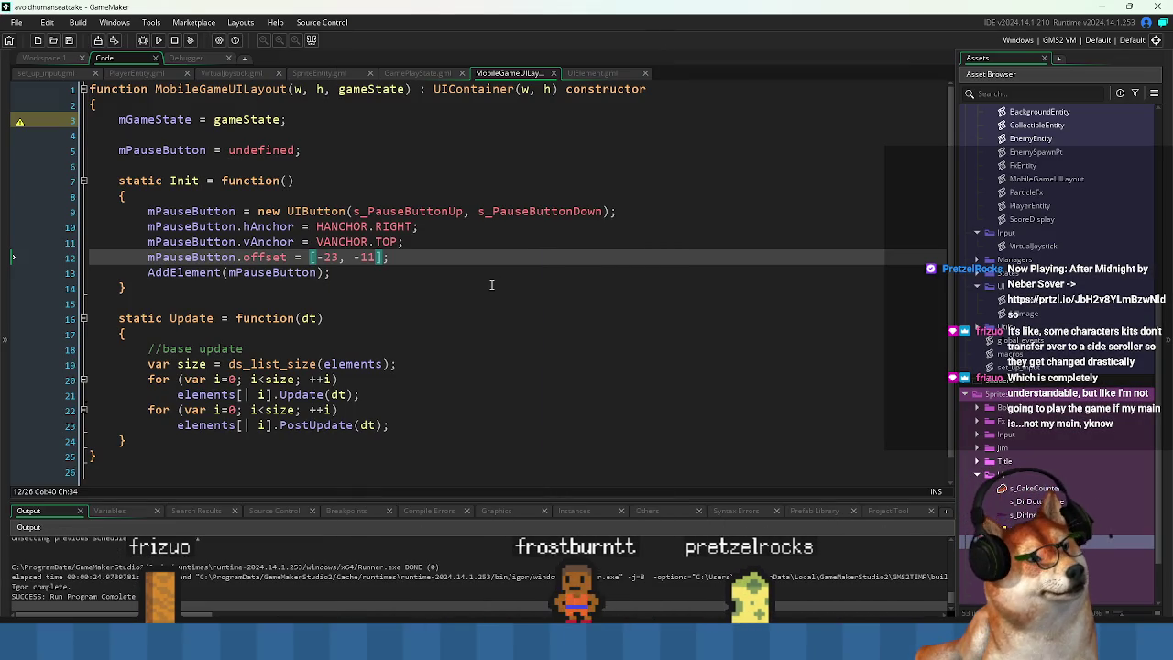
# Highlight mPauseButton and Update uses, then start the game in debug mode.
pyautogui.click(332, 270)
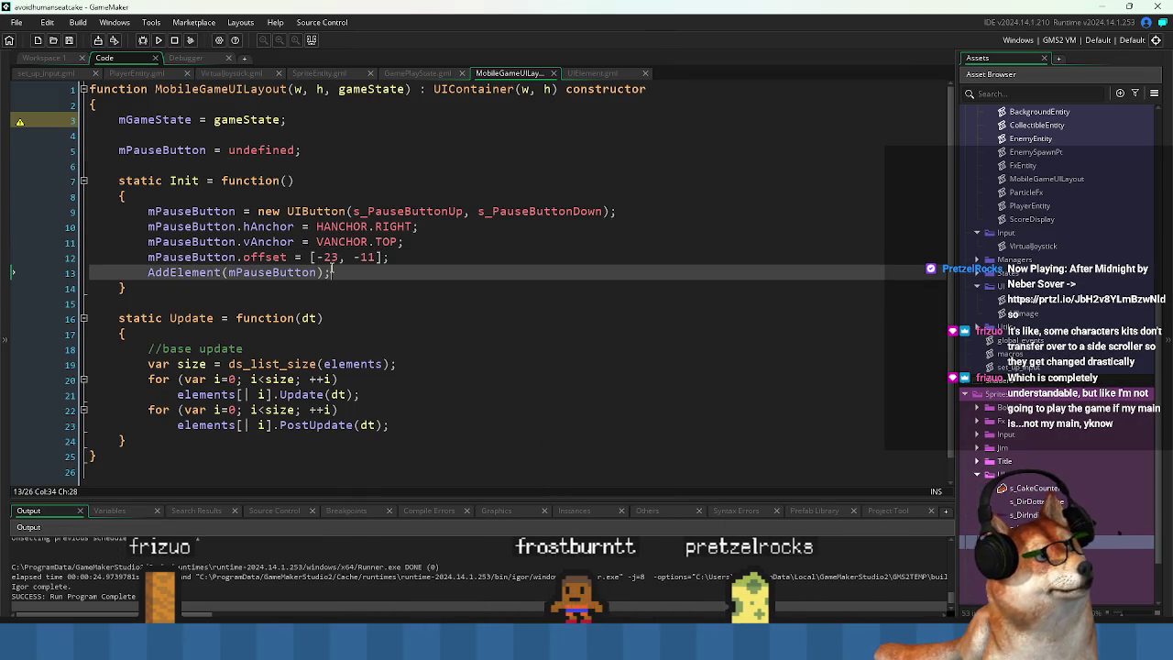
pyautogui.doubleClick(272, 272)
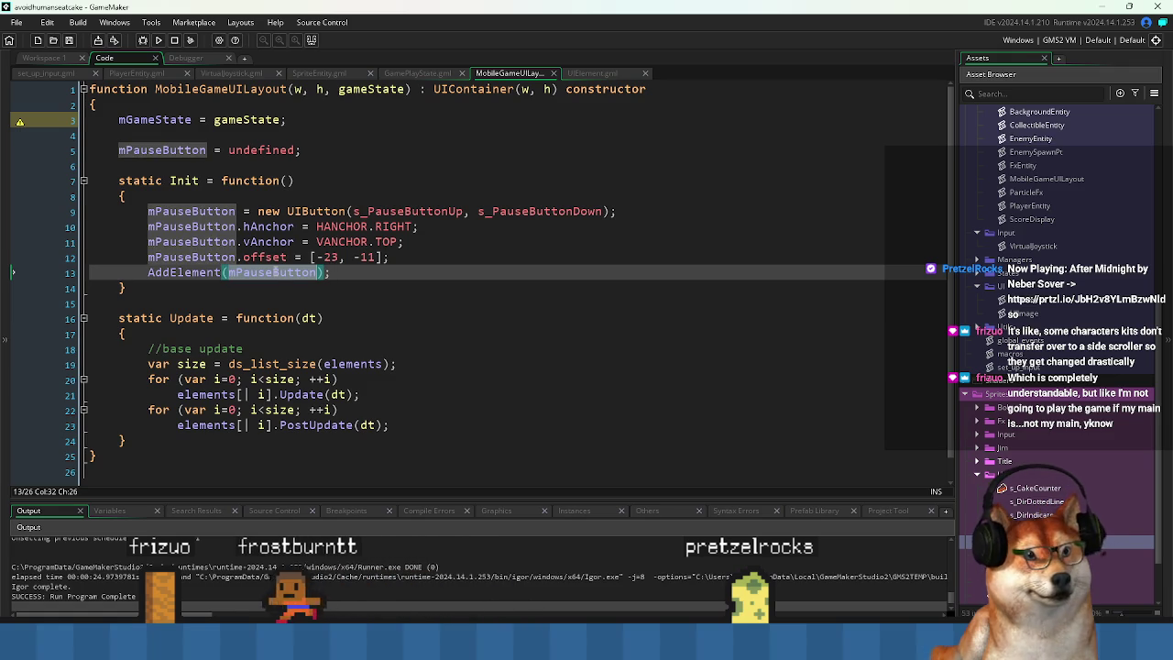
pyautogui.doubleClick(299, 394)
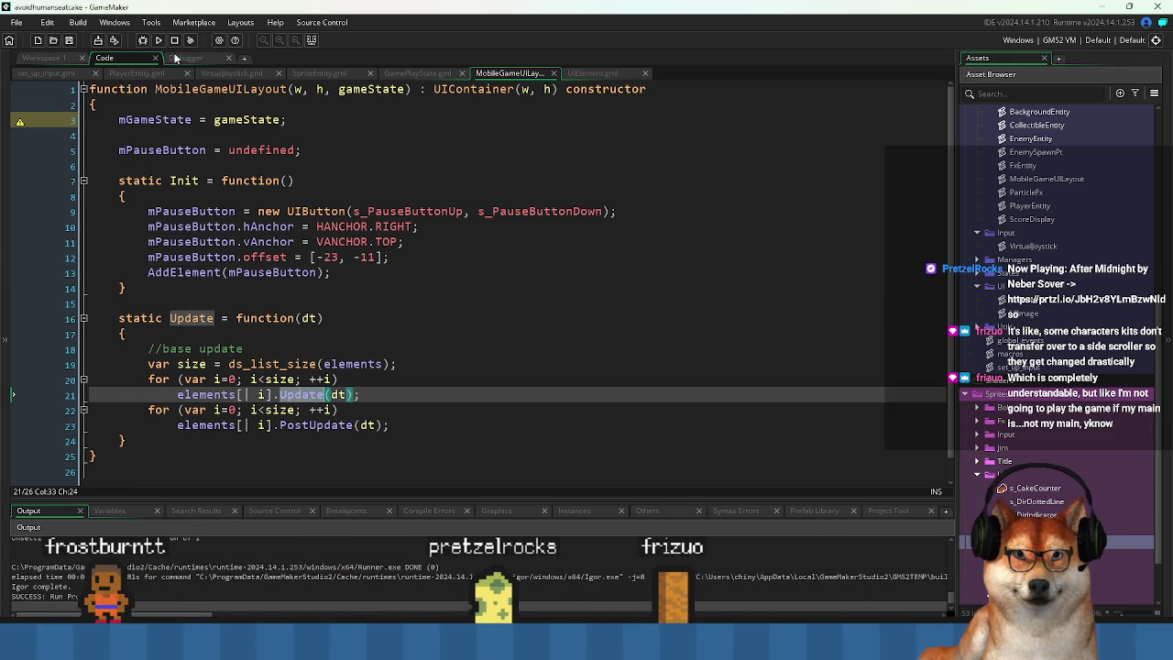
pyautogui.click(142, 40)
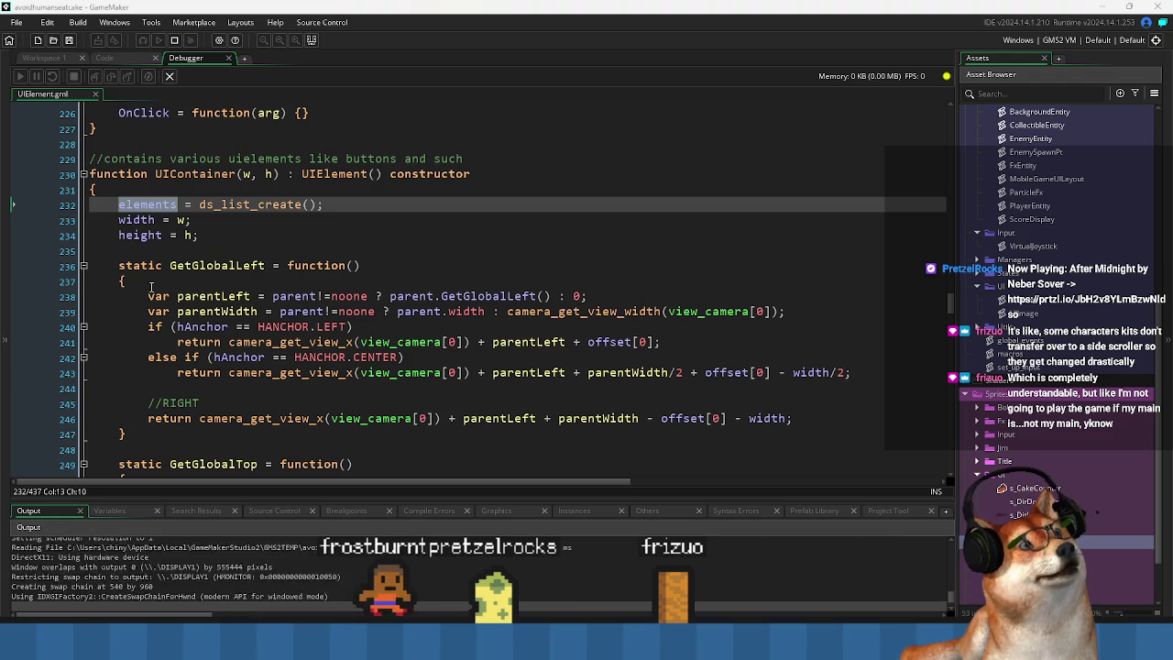
pyautogui.click(43, 58)
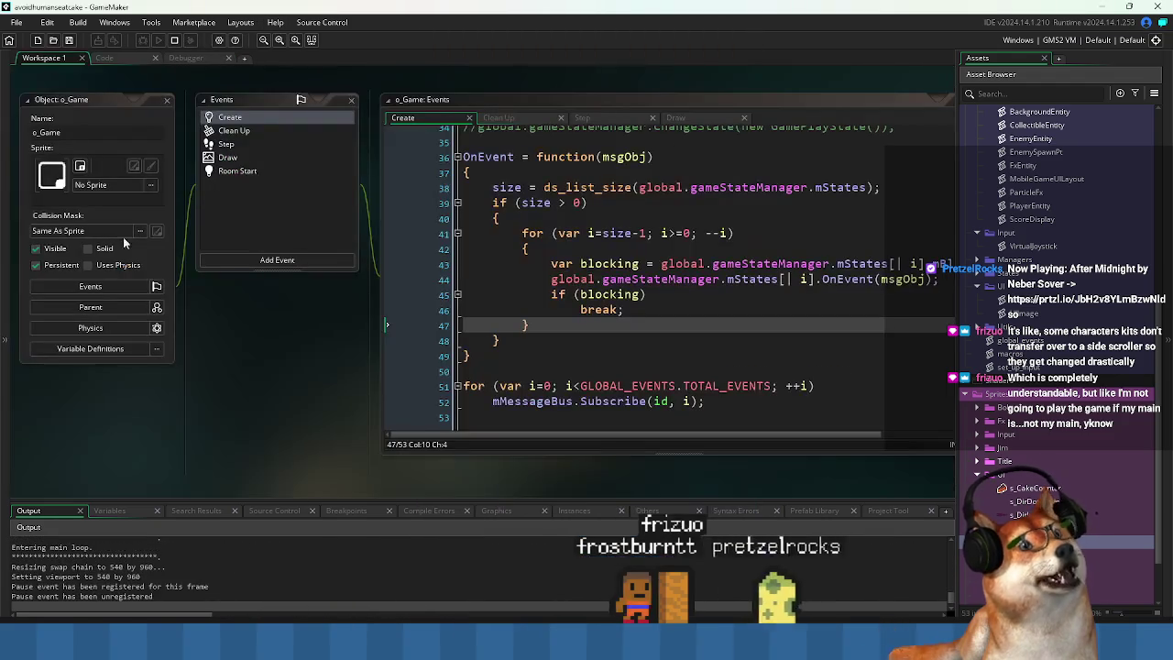
pyautogui.click(104, 58)
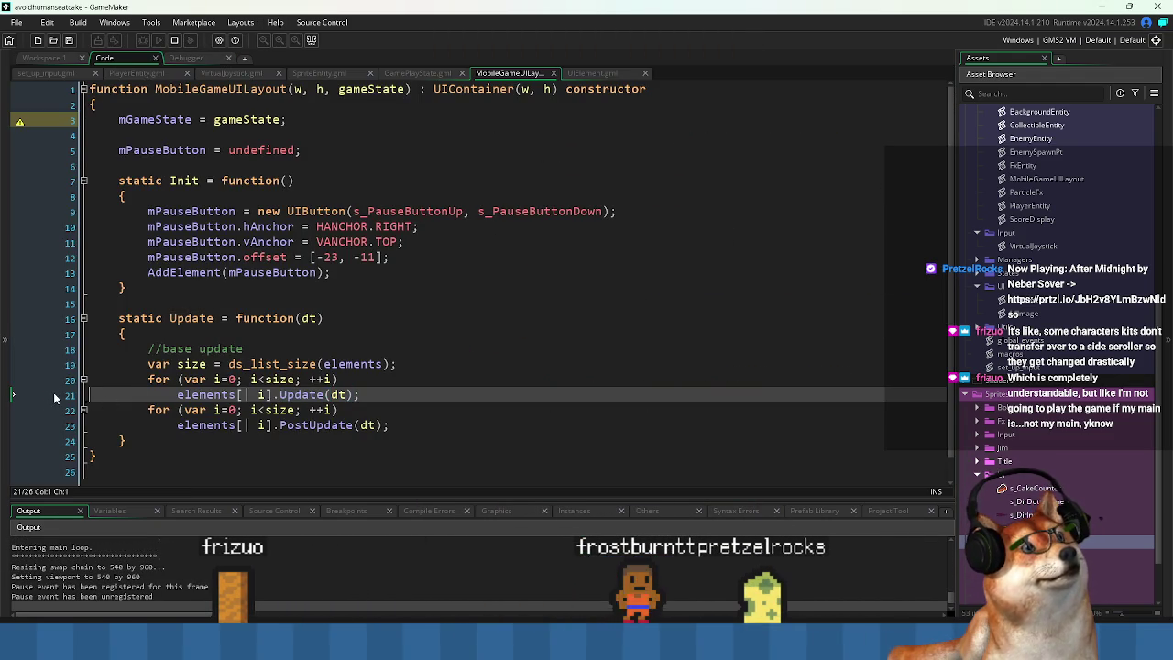
# Set a line-19 breakpoint, remove line 21's, step to line 20, and show Variables.
pyautogui.click(52, 364)
pyautogui.click(53, 401)
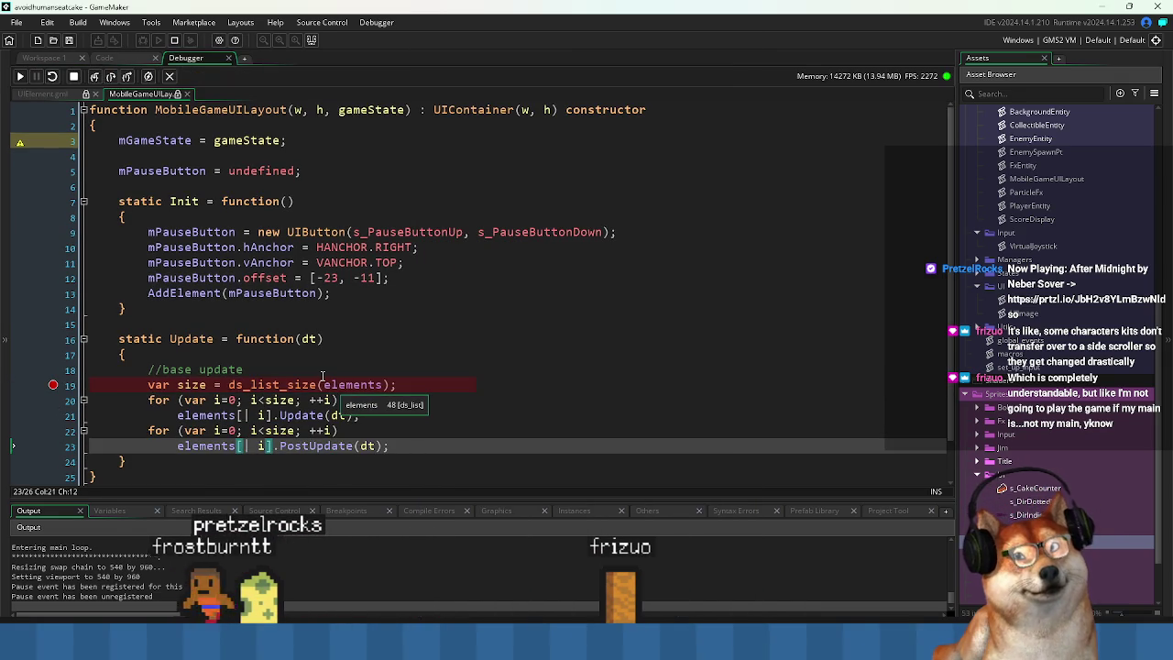
pyautogui.press('F10')
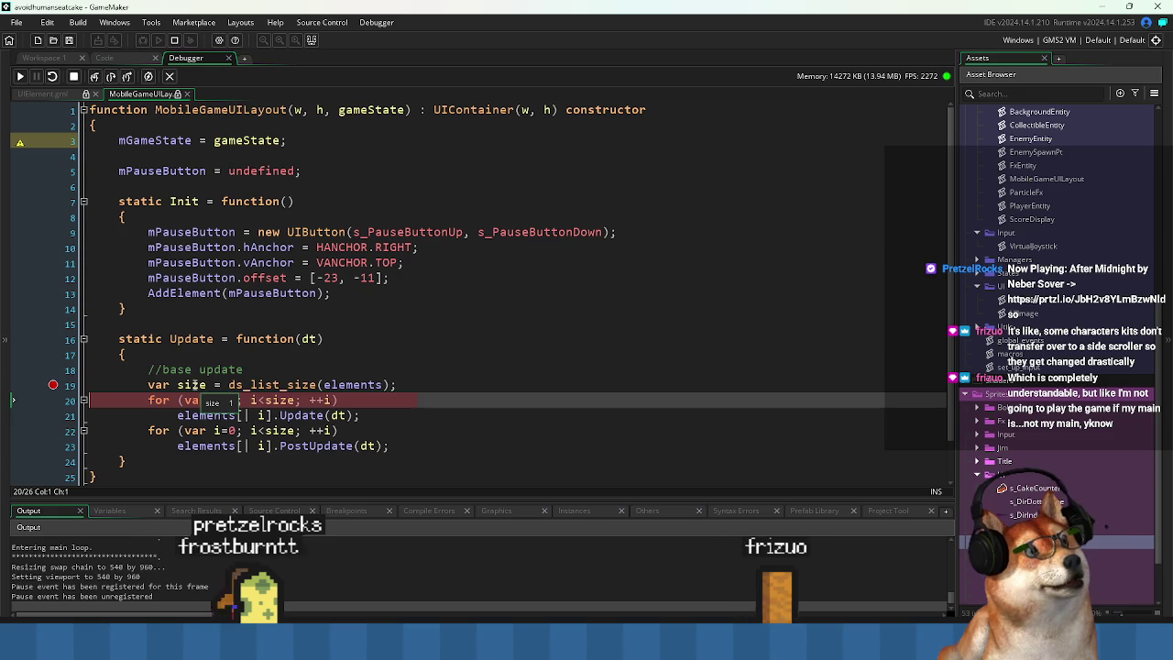
pyautogui.moveTo(353, 385)
pyautogui.scroll(-1, 344, 376)
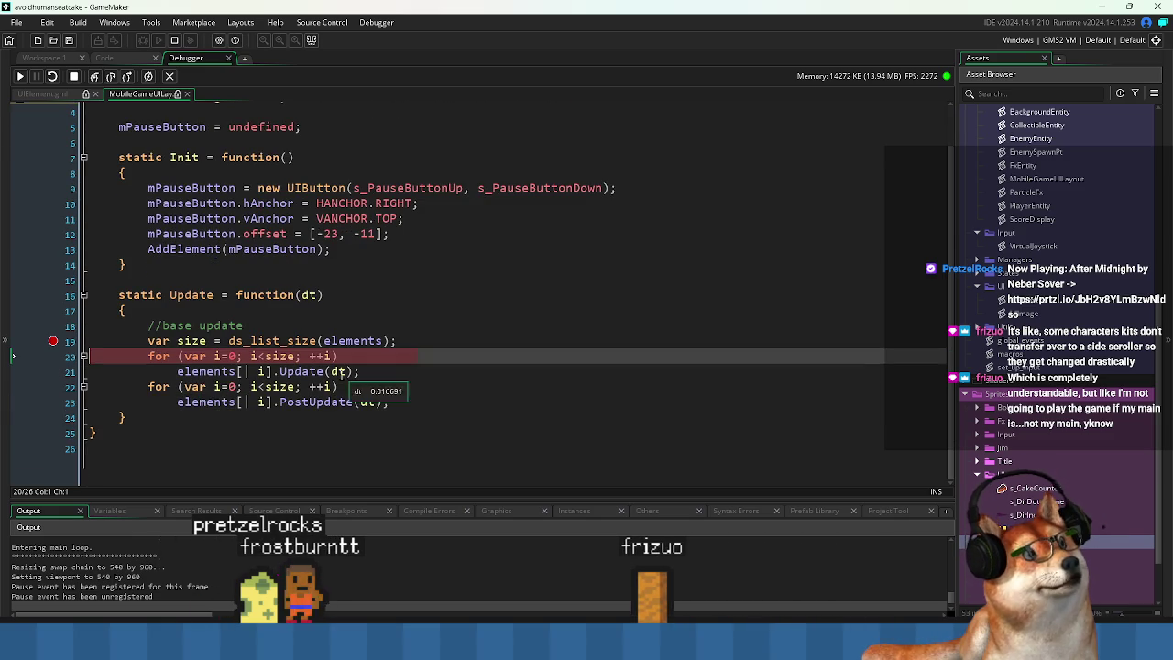
pyautogui.moveTo(282, 497)
pyautogui.mouseDown()
pyautogui.moveTo(201, 394)
pyautogui.moveTo(142, 371)
pyautogui.mouseUp()
pyautogui.click(136, 383)
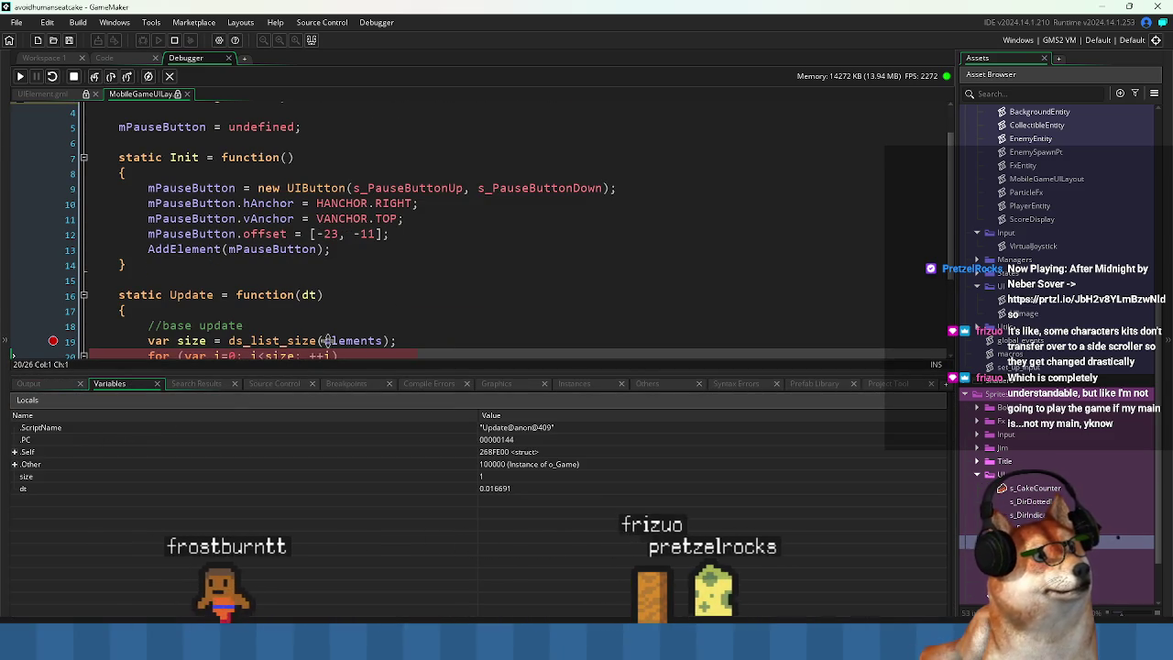
# Expand Self in the debugger's Variables and browse its fields.
pyautogui.click(19, 453)
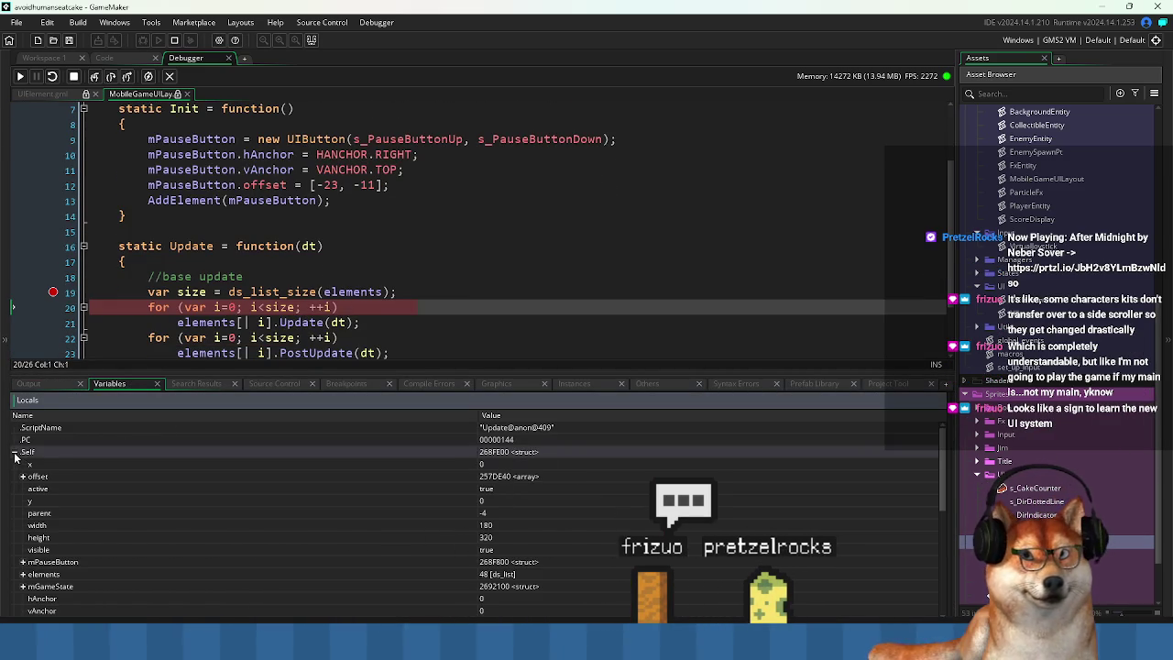
pyautogui.moveTo(289, 293)
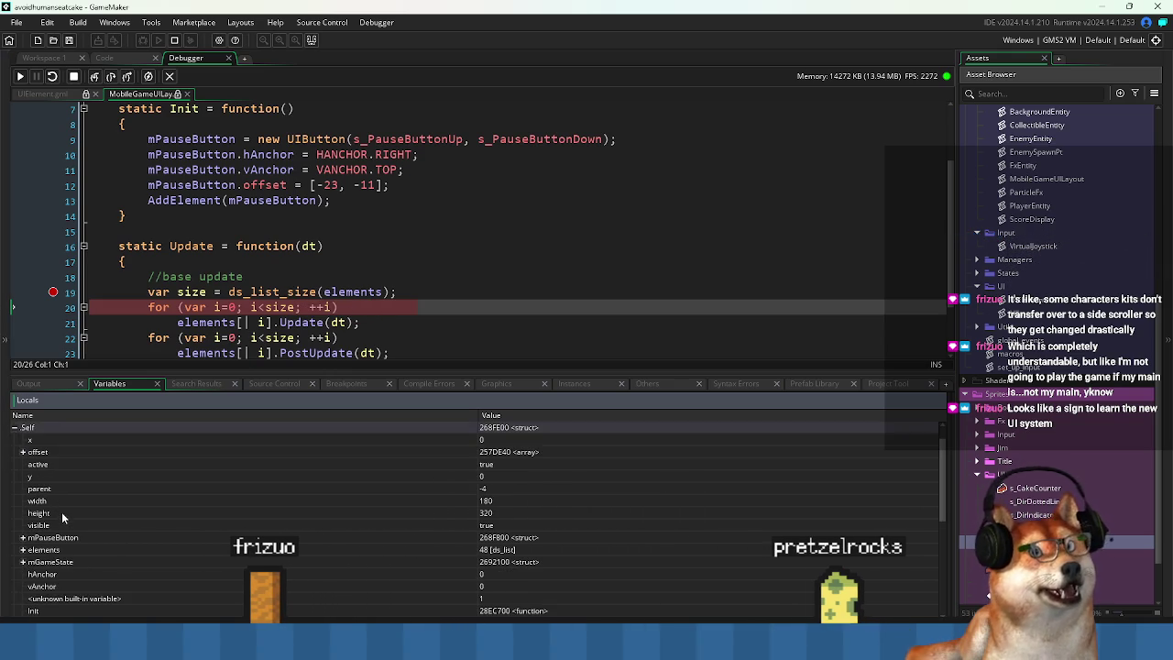
pyautogui.scroll(-3, 62, 512)
pyautogui.scroll(-3, 76, 530)
pyautogui.scroll(-1, 75, 513)
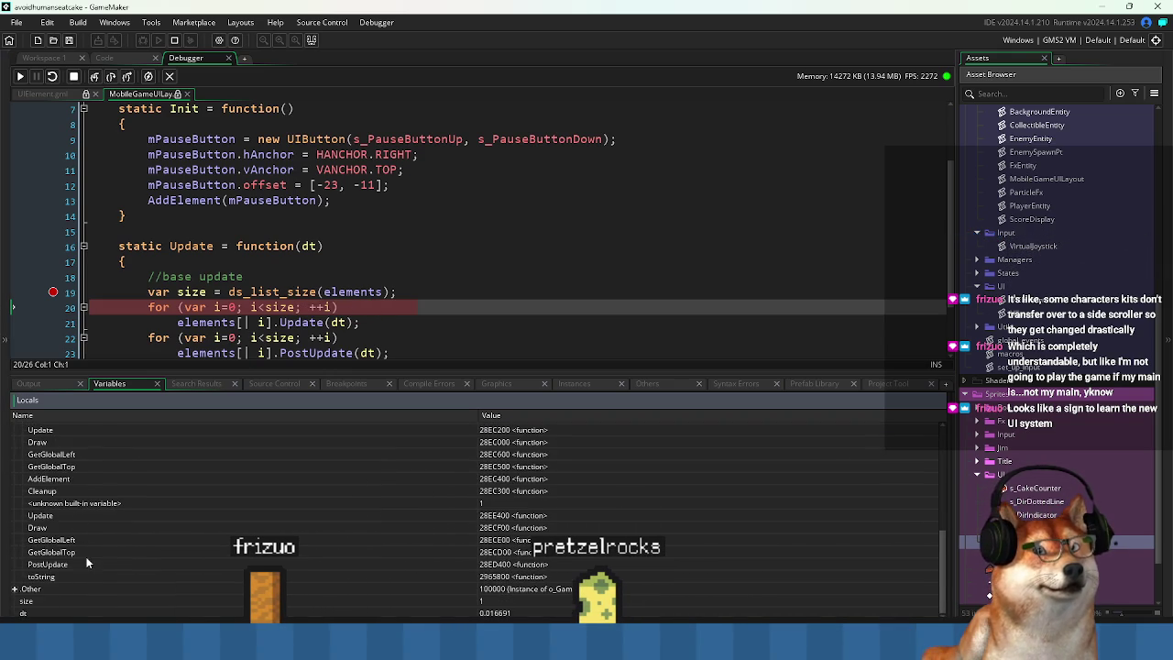
pyautogui.scroll(5, 96, 532)
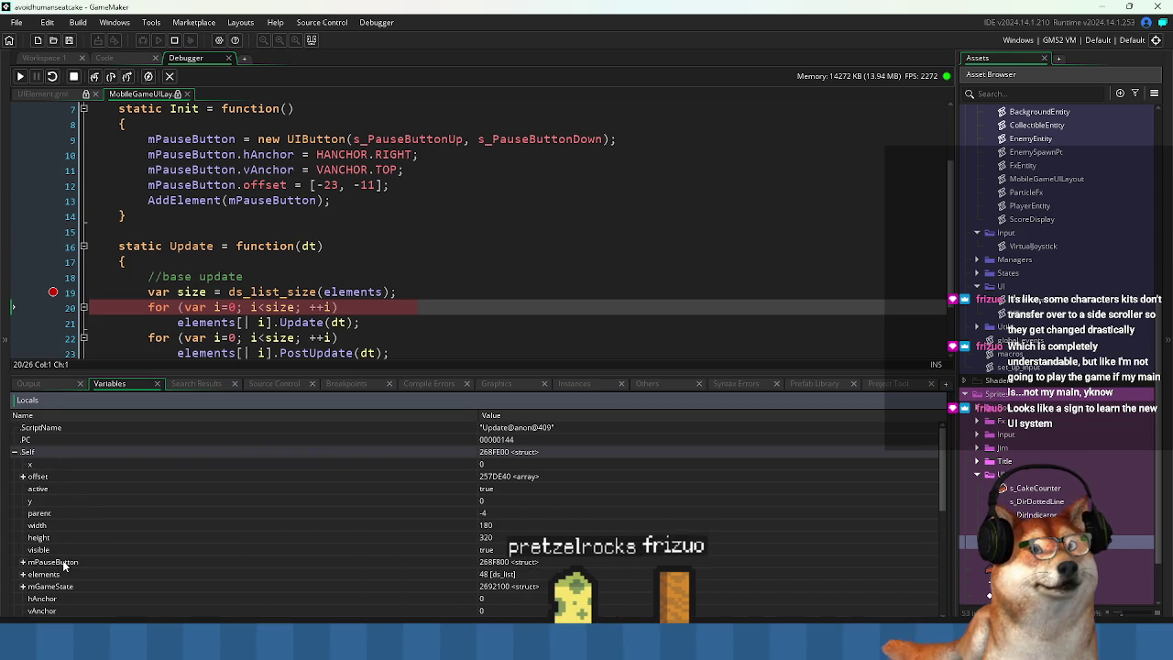
# Expand elements[0] and step twice with F10 so the pause button updates its position.
pyautogui.click(24, 573)
pyautogui.click(31, 585)
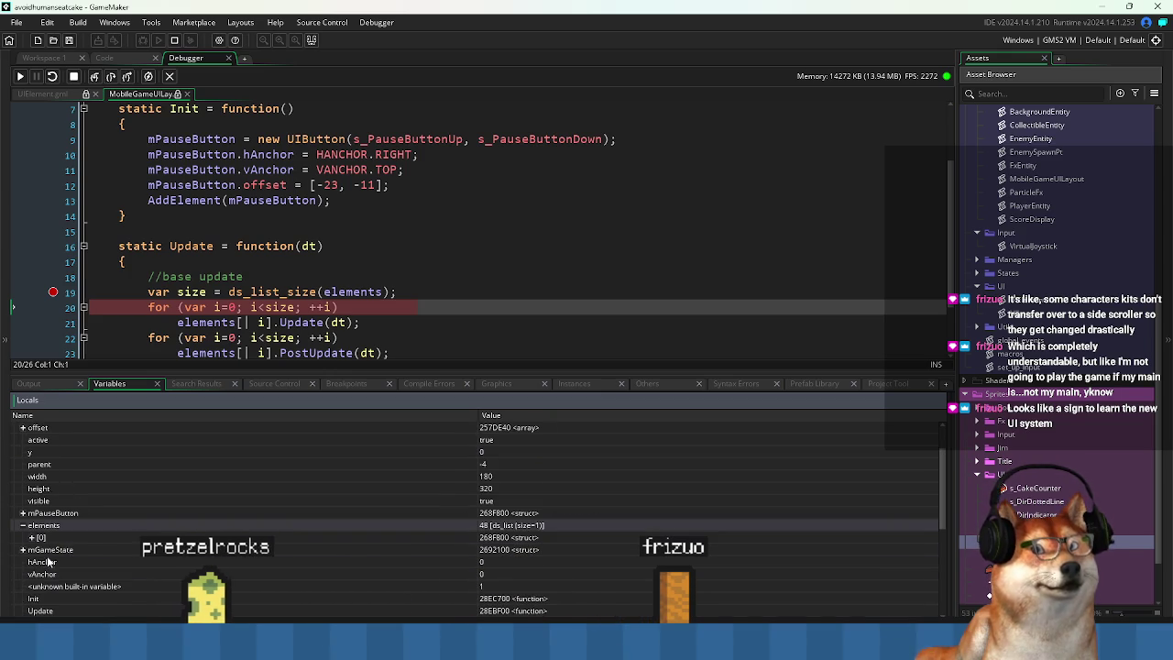
pyautogui.scroll(-2, 35, 544)
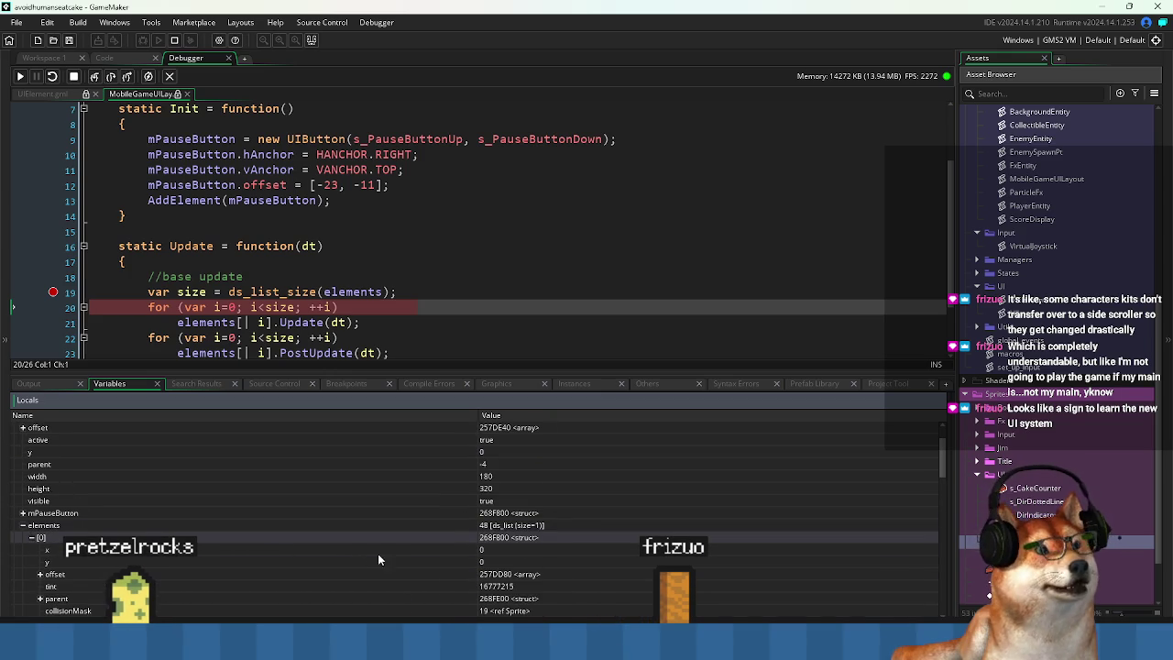
pyautogui.scroll(-1, 66, 568)
pyautogui.scroll(-1, 66, 568)
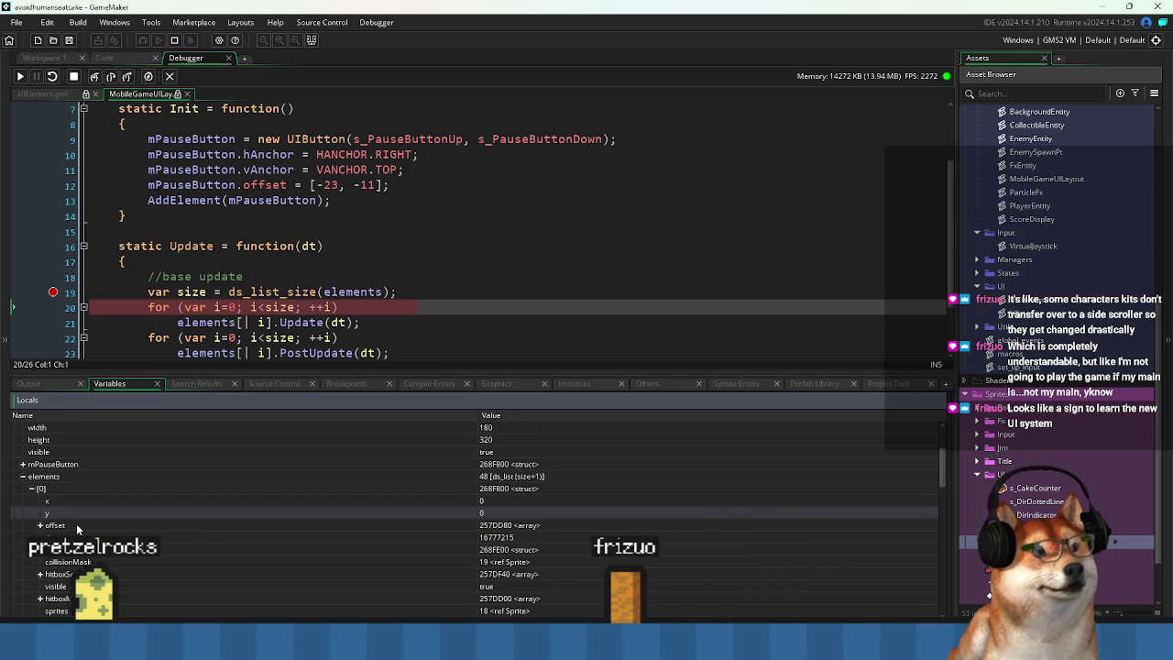
pyautogui.moveTo(312, 323)
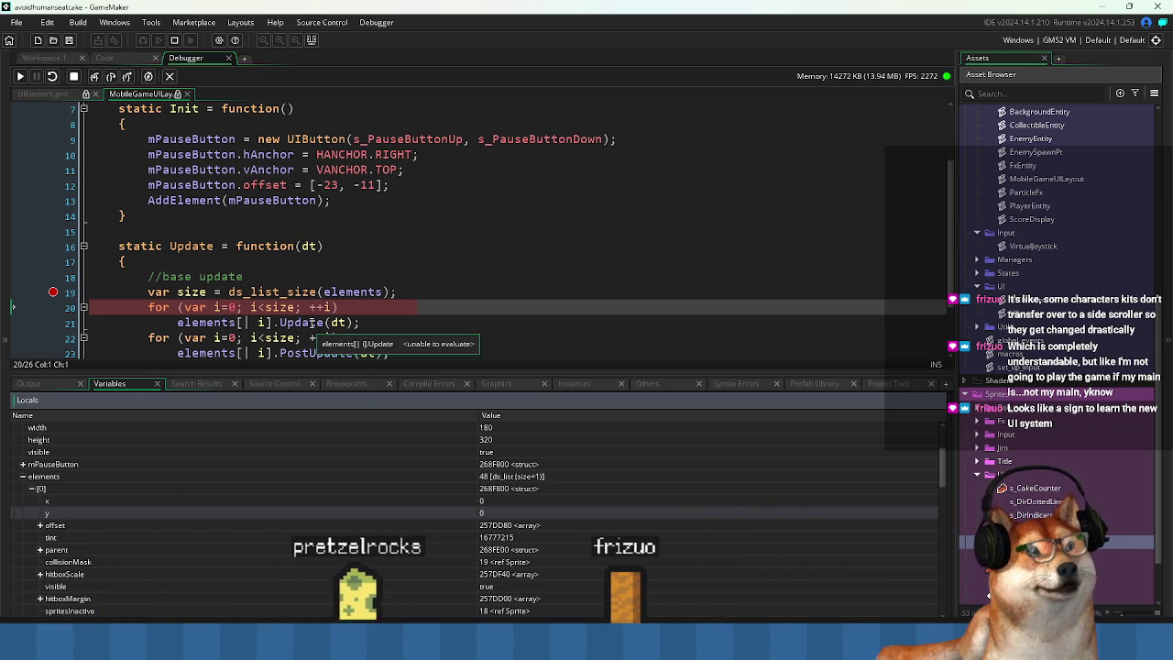
pyautogui.press('F10')
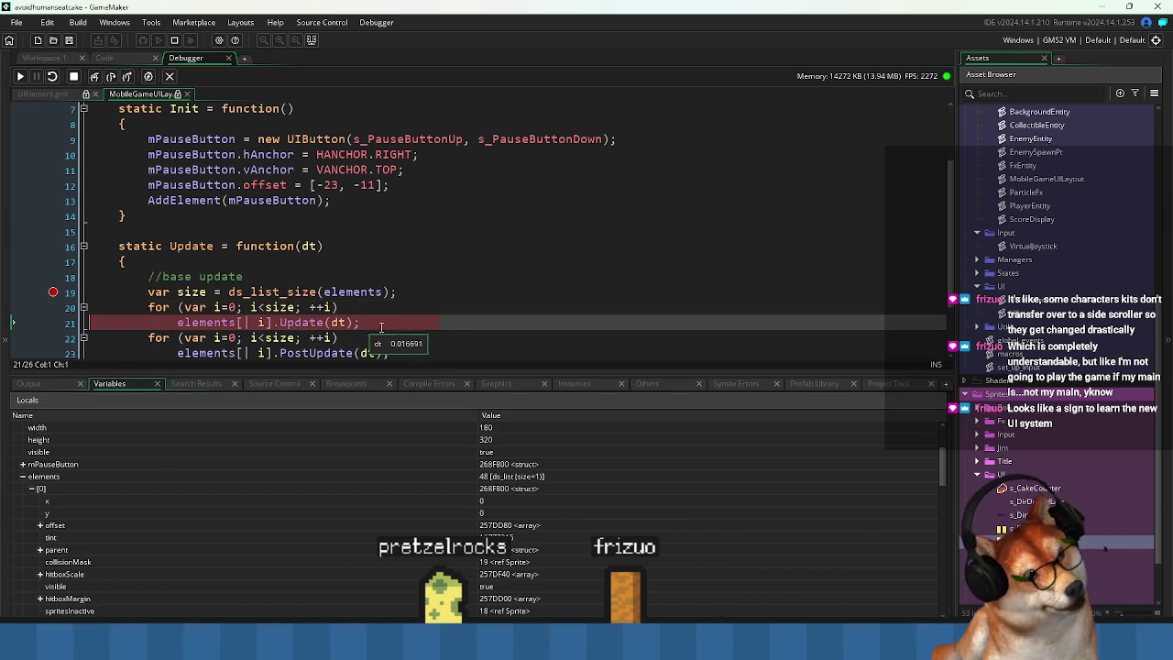
pyautogui.press('F10')
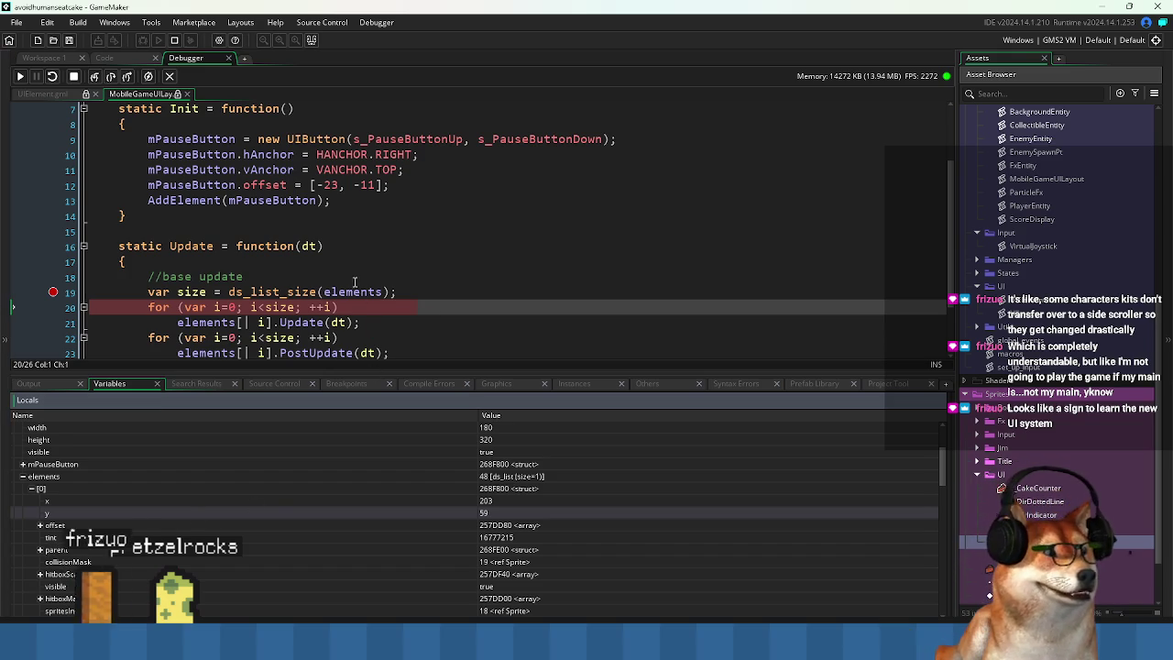
# Review the pause button's fields and drag the splitter down to enlarge the code editor.
pyautogui.scroll(-1, 253, 291)
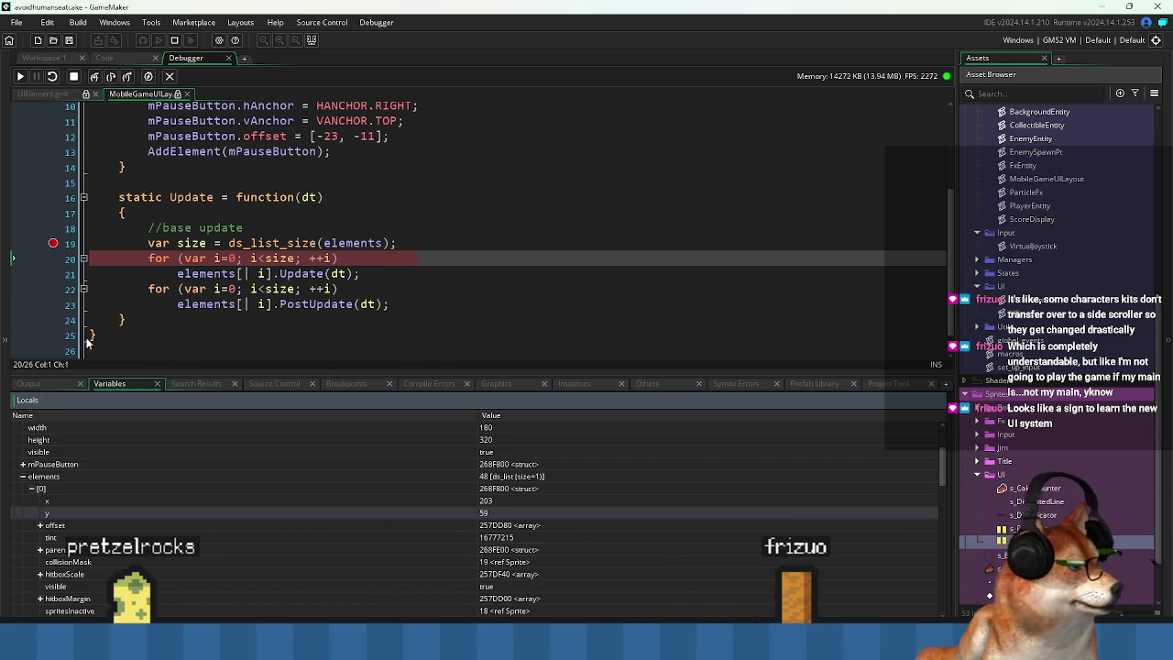
pyautogui.scroll(-2, 130, 518)
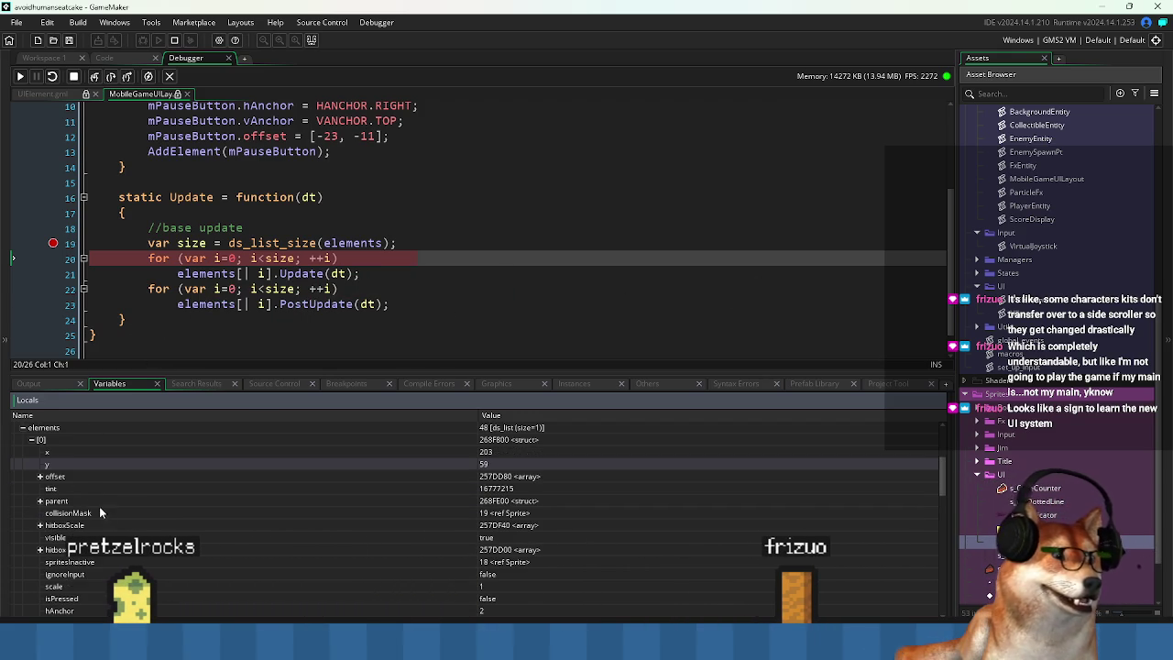
pyautogui.scroll(-6, 91, 514)
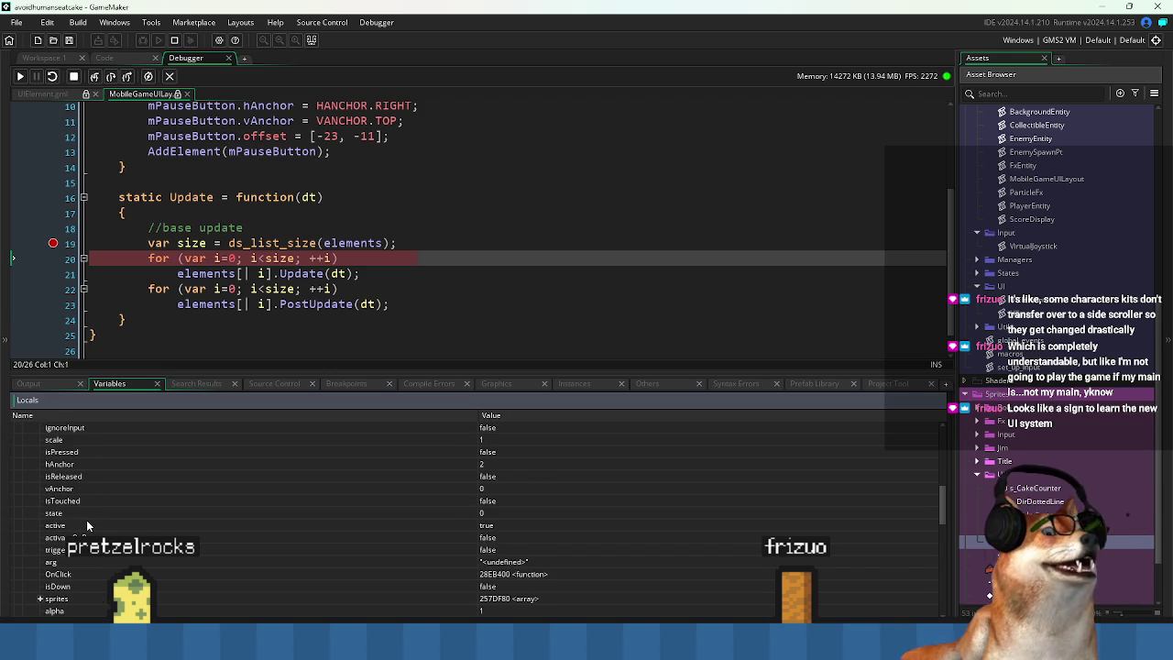
pyautogui.scroll(2, 123, 509)
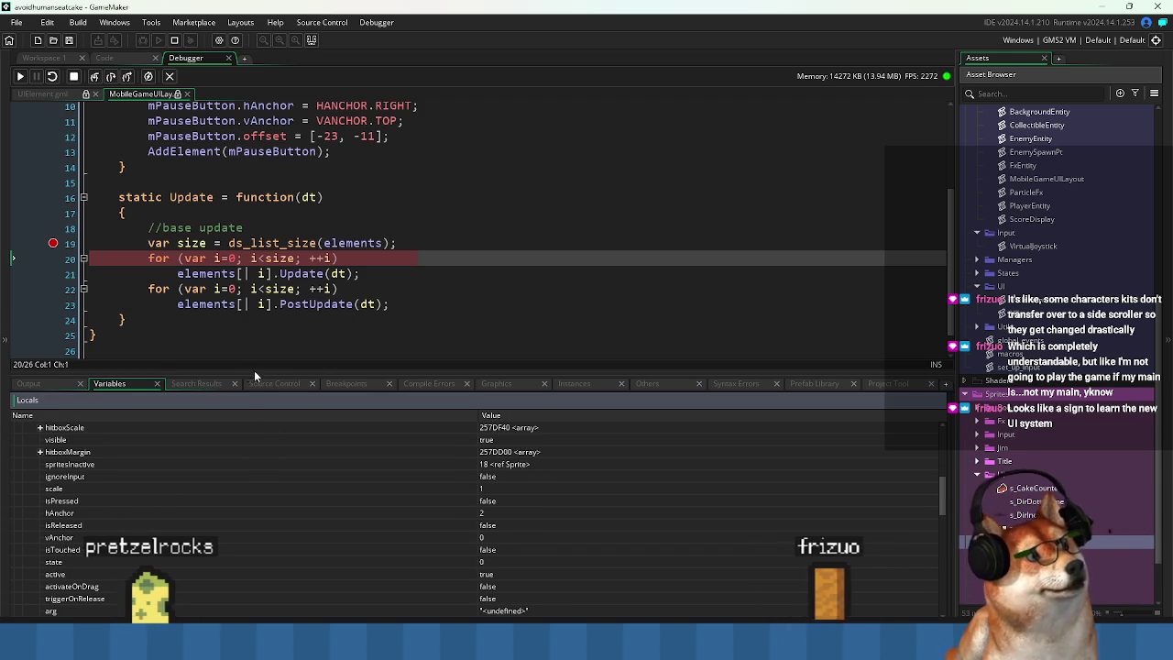
pyautogui.moveTo(256, 374); pyautogui.dragTo(244, 449)
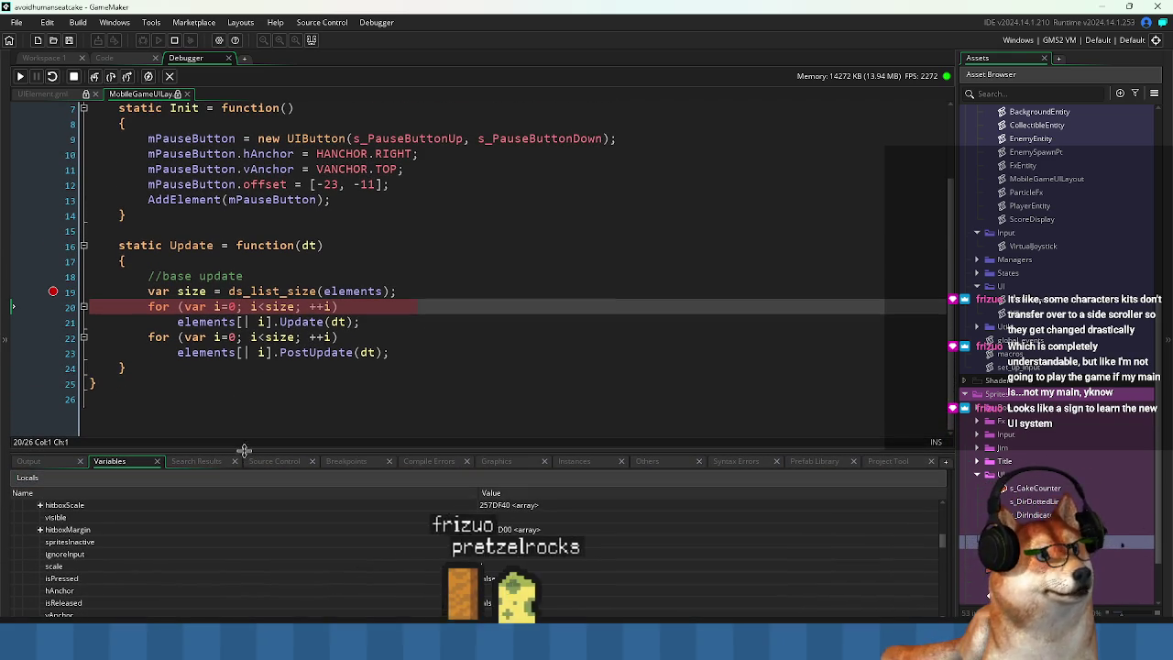
pyautogui.click(235, 377)
pyautogui.click(241, 423)
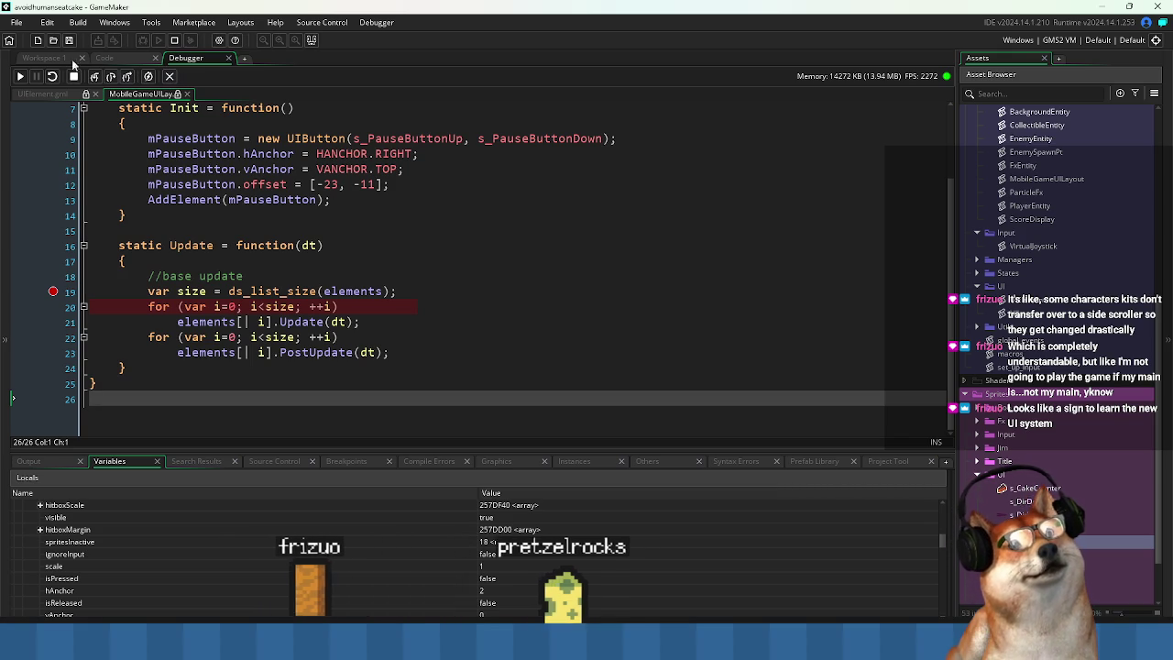
pyautogui.scroll(2, 334, 231)
pyautogui.scroll(-2, 275, 183)
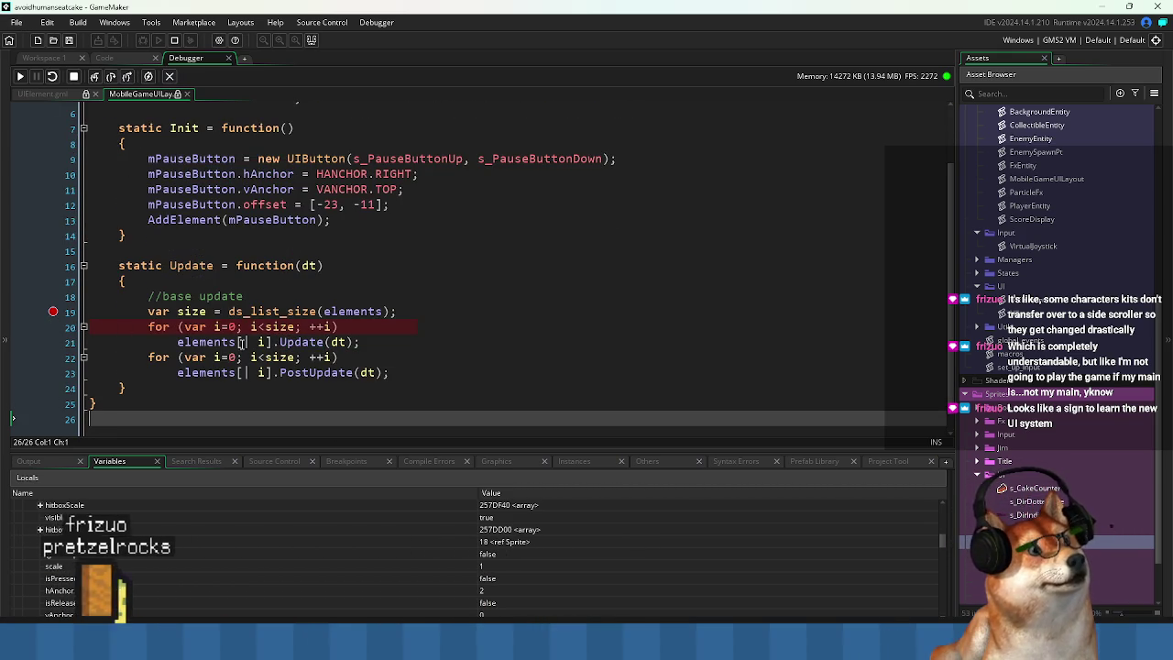
pyautogui.scroll(1, 433, 311)
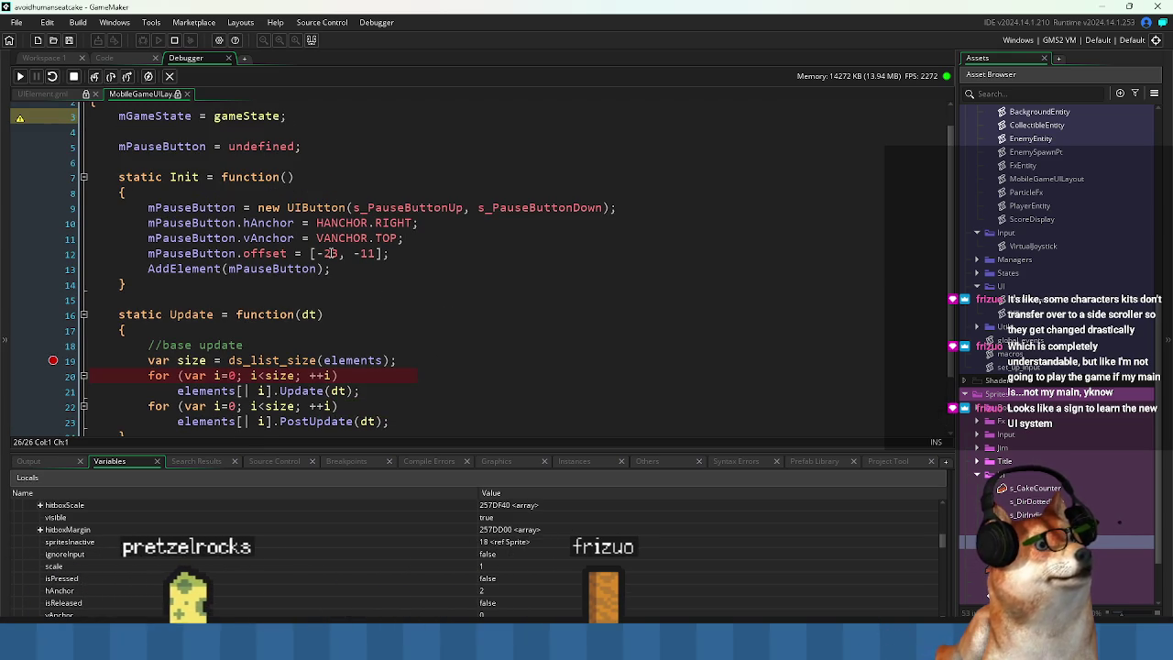
# Stop the debug session and return to the MobileGameUILayout code.
pyautogui.click(332, 254)
pyautogui.doubleClick(332, 255)
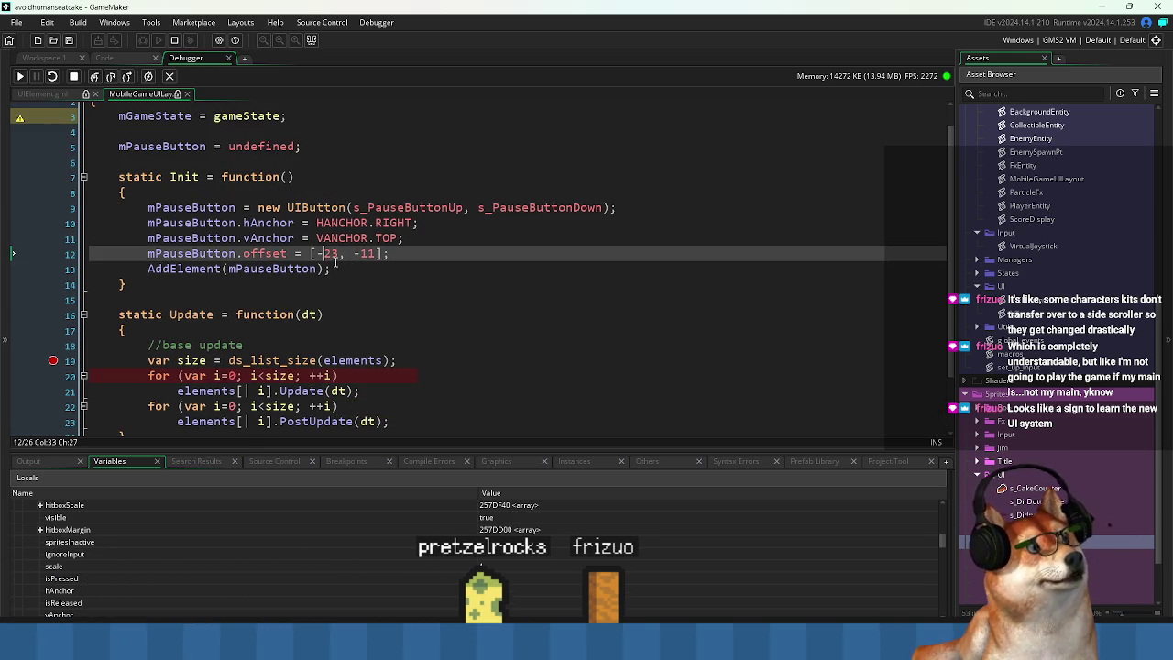
pyautogui.doubleClick(332, 254)
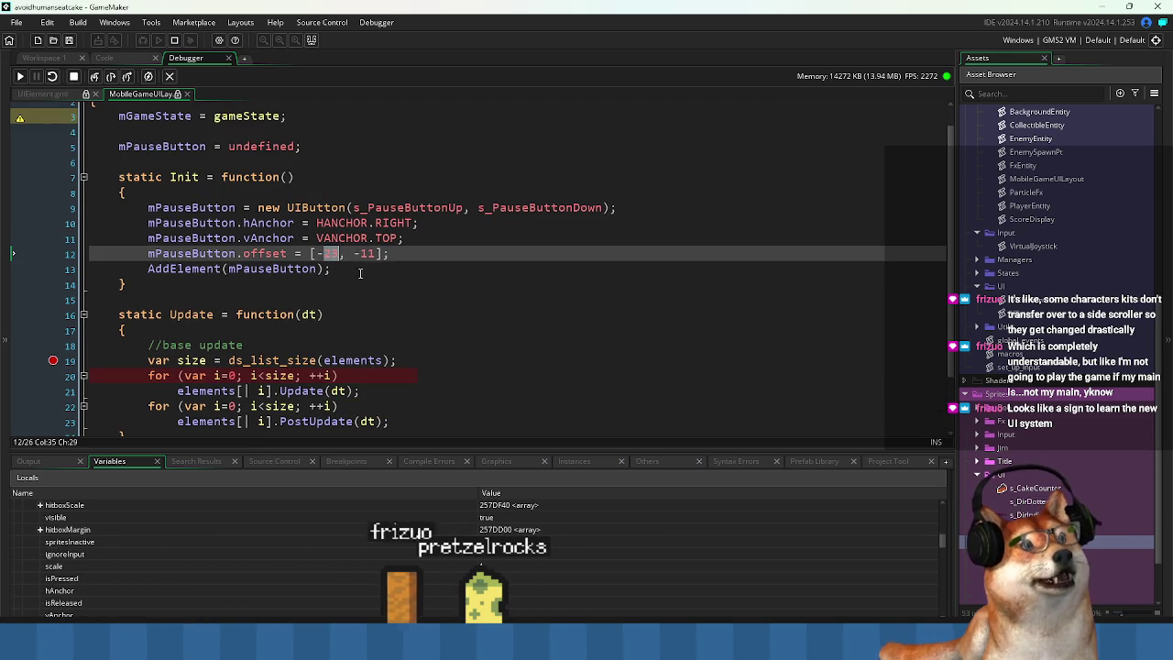
pyautogui.click(175, 40)
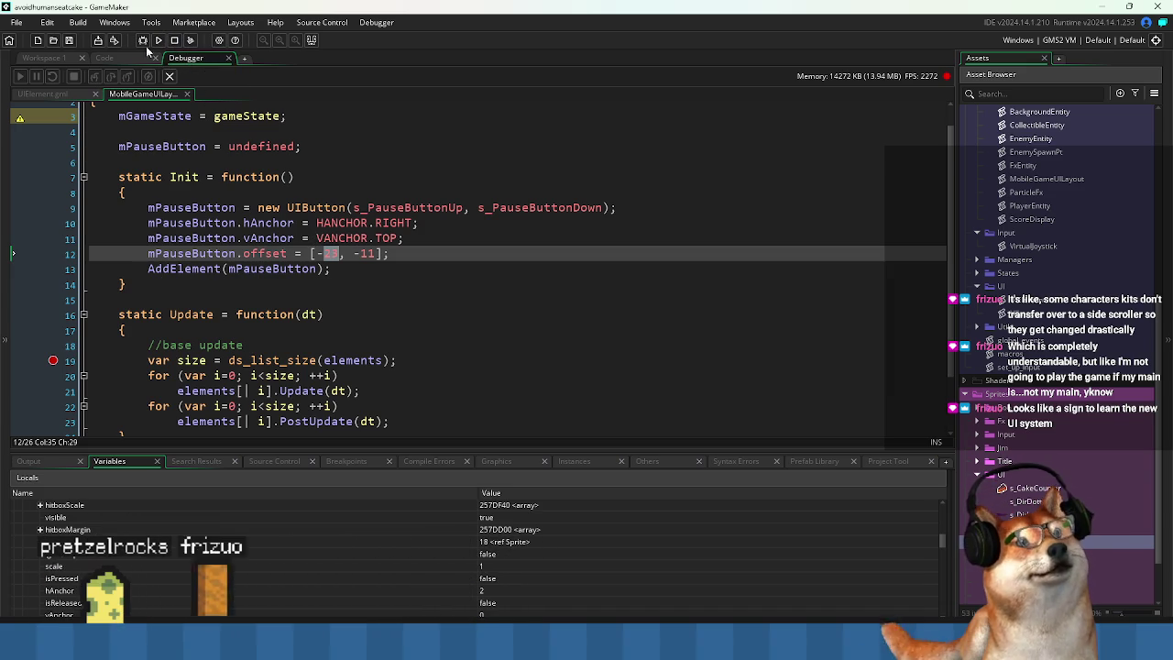
pyautogui.click(51, 57)
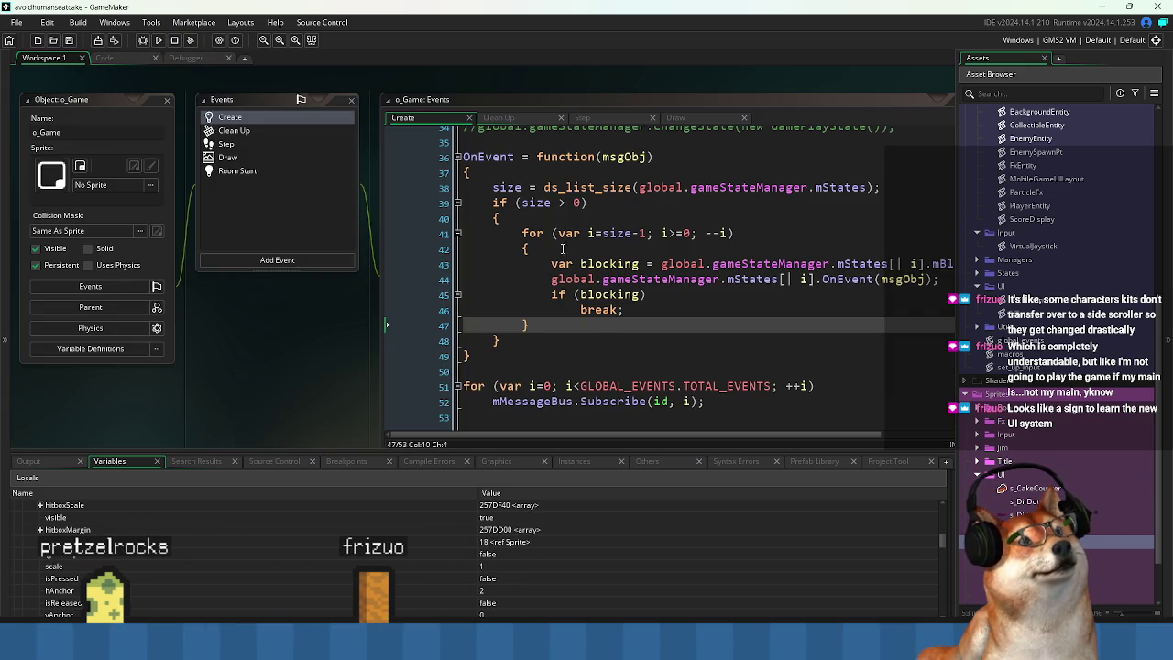
pyautogui.click(105, 58)
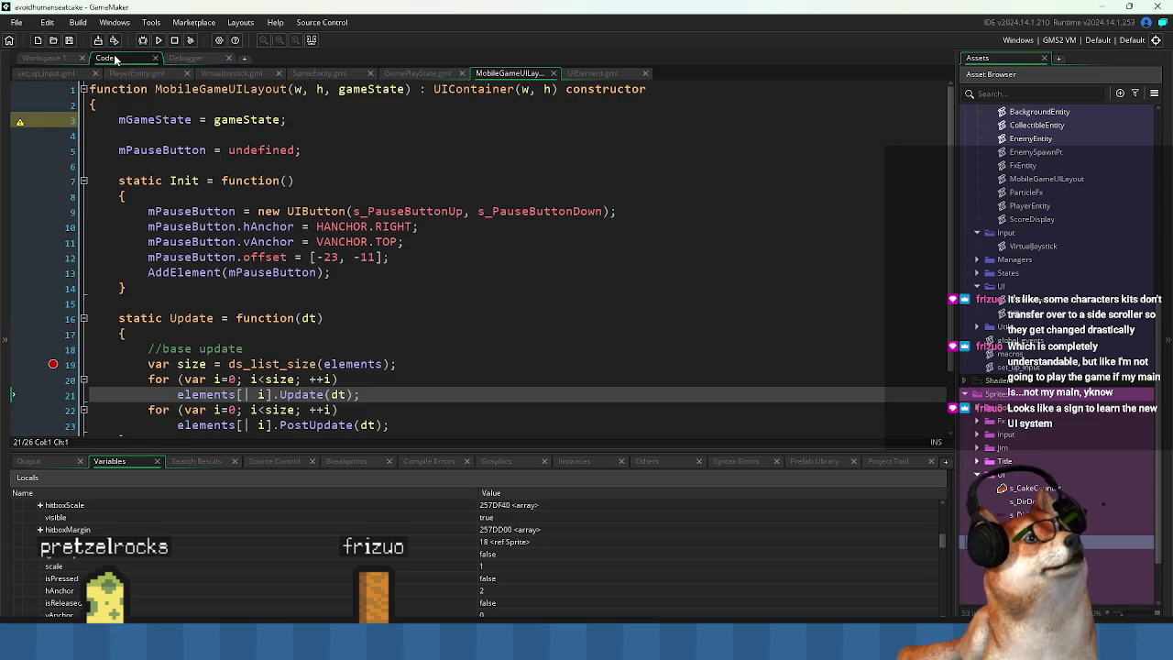
pyautogui.press('F5')
pyautogui.press('F10')
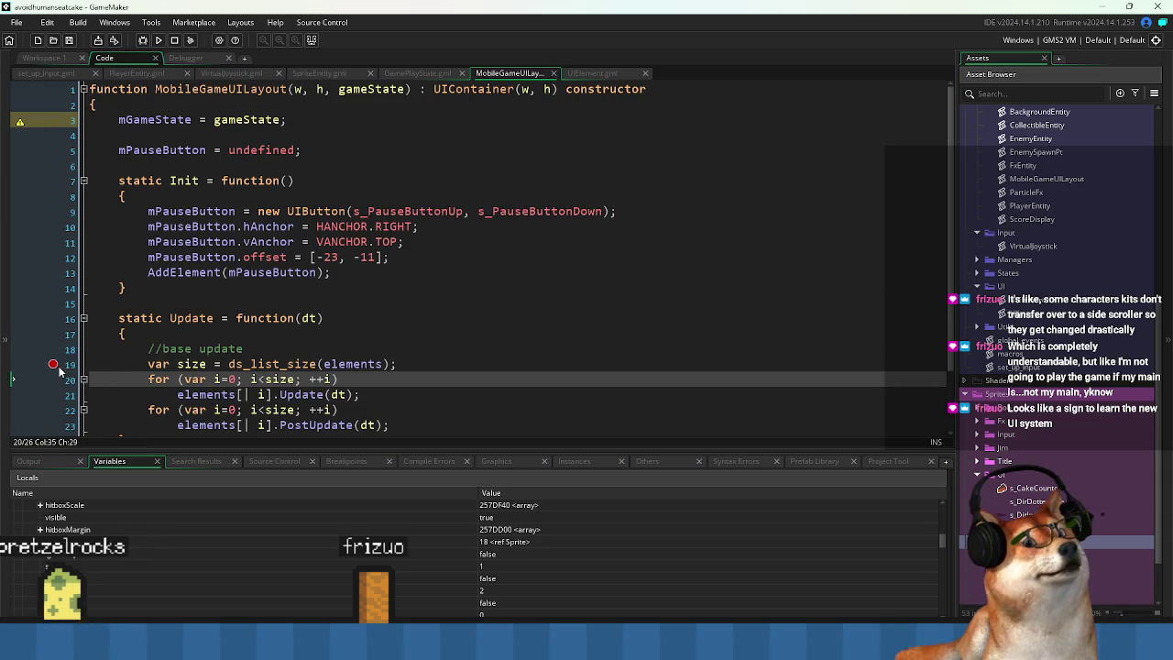
pyautogui.press('F5')
# Replace the -23 and -11 in line 12's pause button offset toward [16, 11].
pyautogui.doubleClick(331, 257)
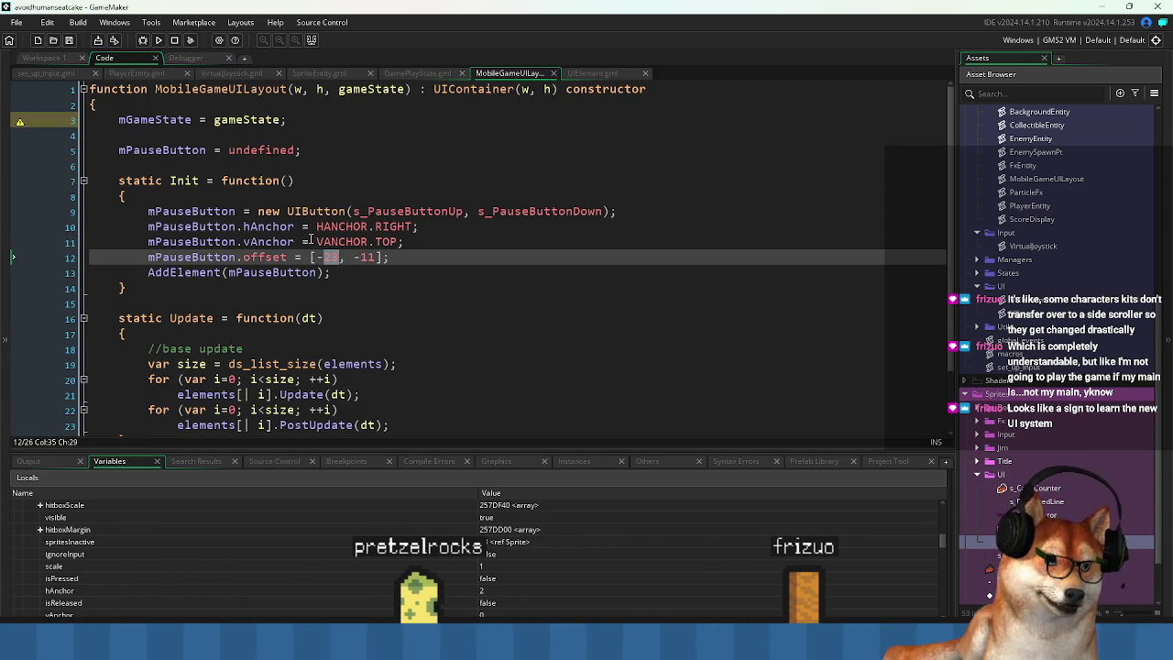
pyautogui.press('BackSpace')
pyautogui.press('BackSpace')
pyautogui.write('16')
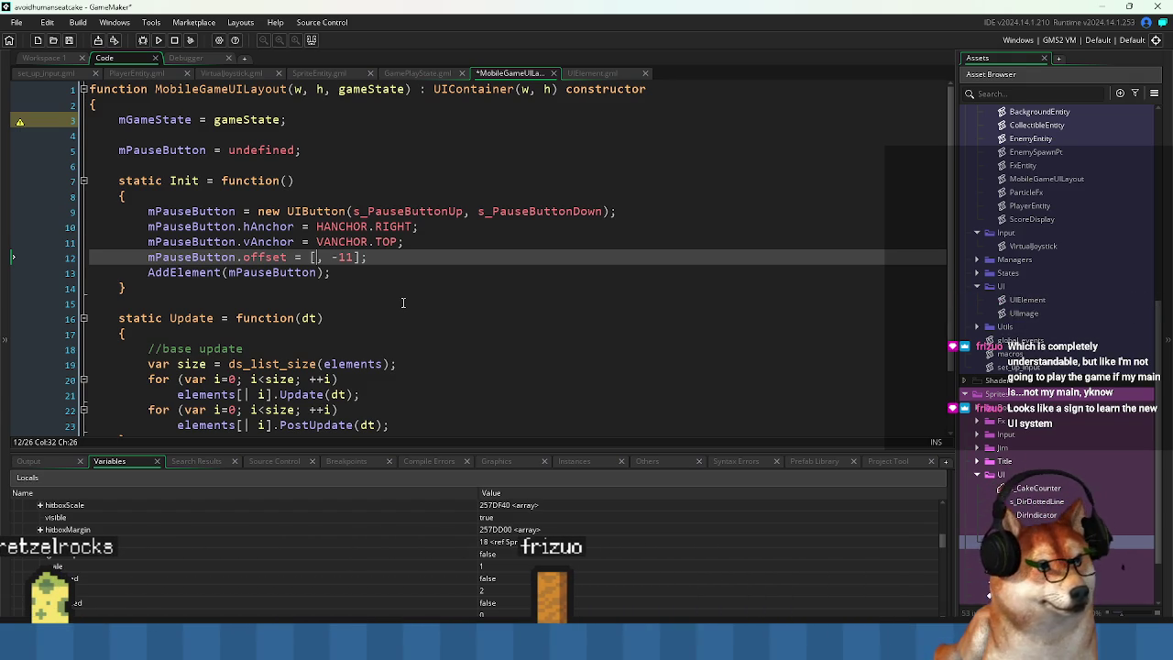
pyautogui.doubleClick(358, 257)
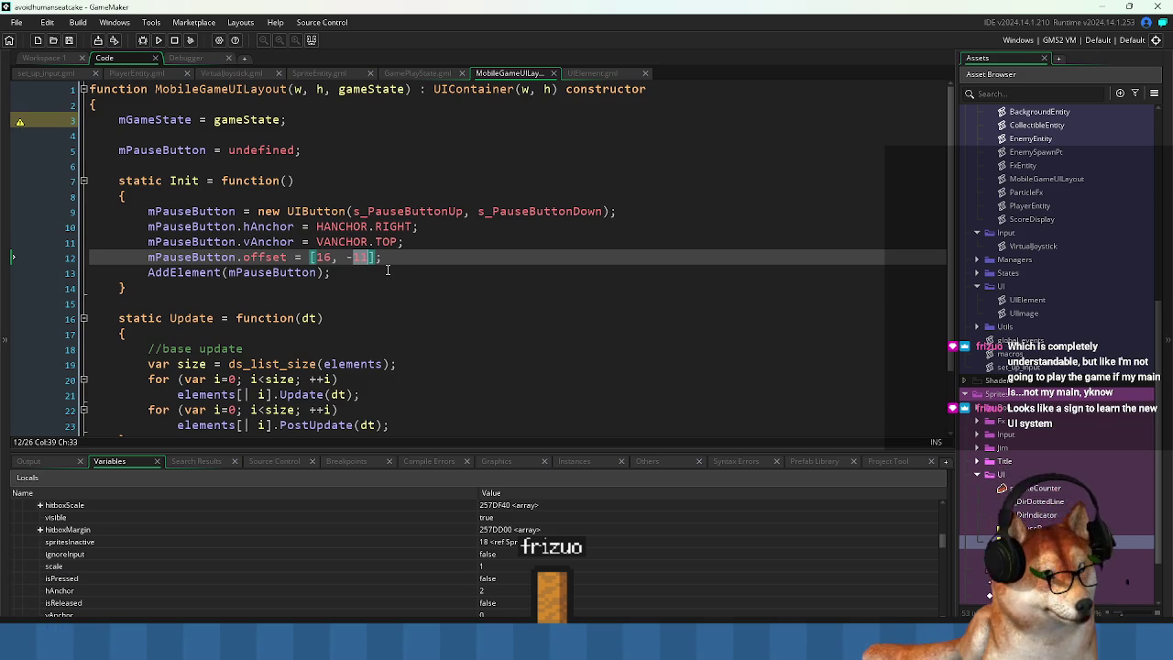
pyautogui.press('BackSpace')
# Enter 11 as the vertical offset, run the game, and press the top-right pause button.
pyautogui.write('11')
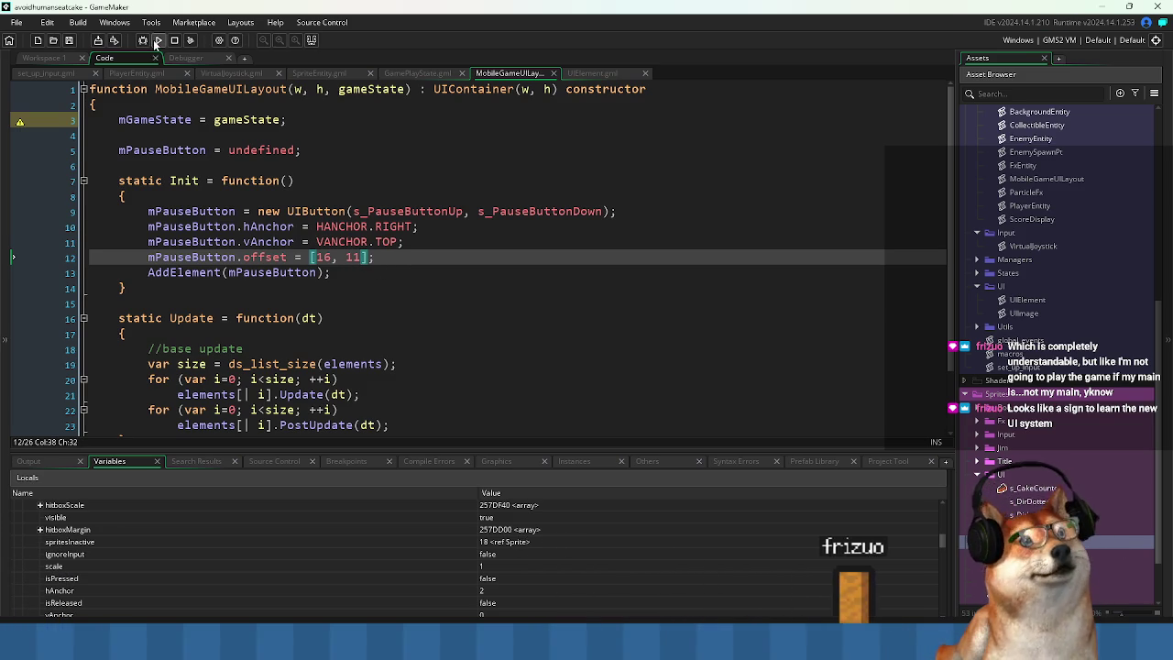
pyautogui.click(157, 40)
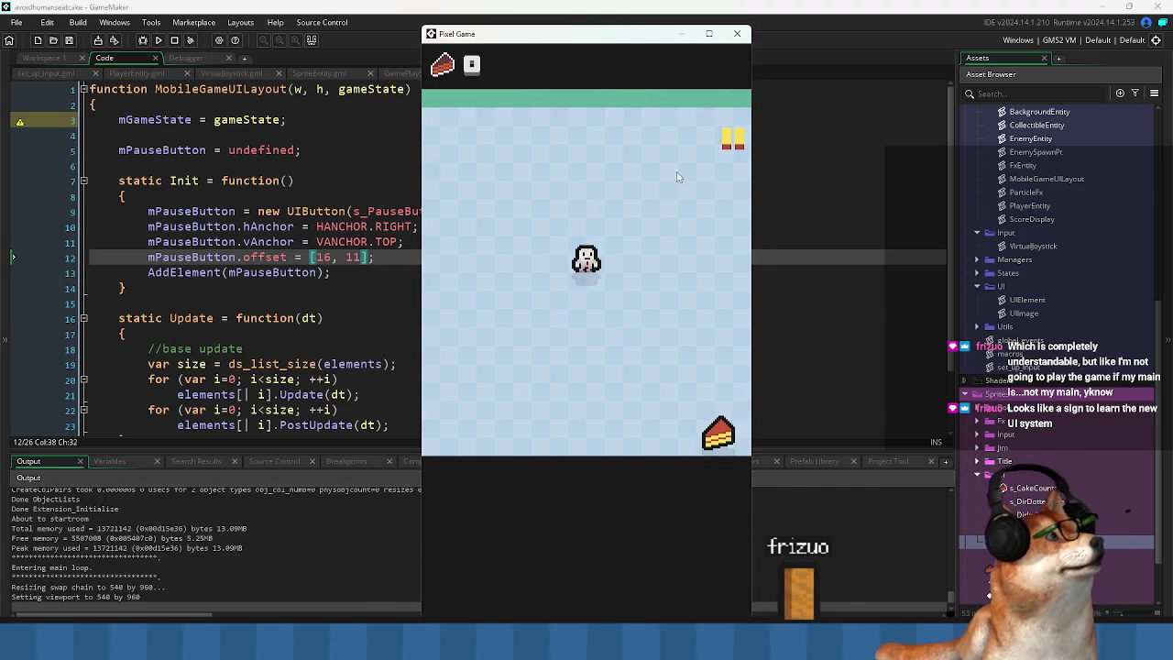
pyautogui.click(733, 144)
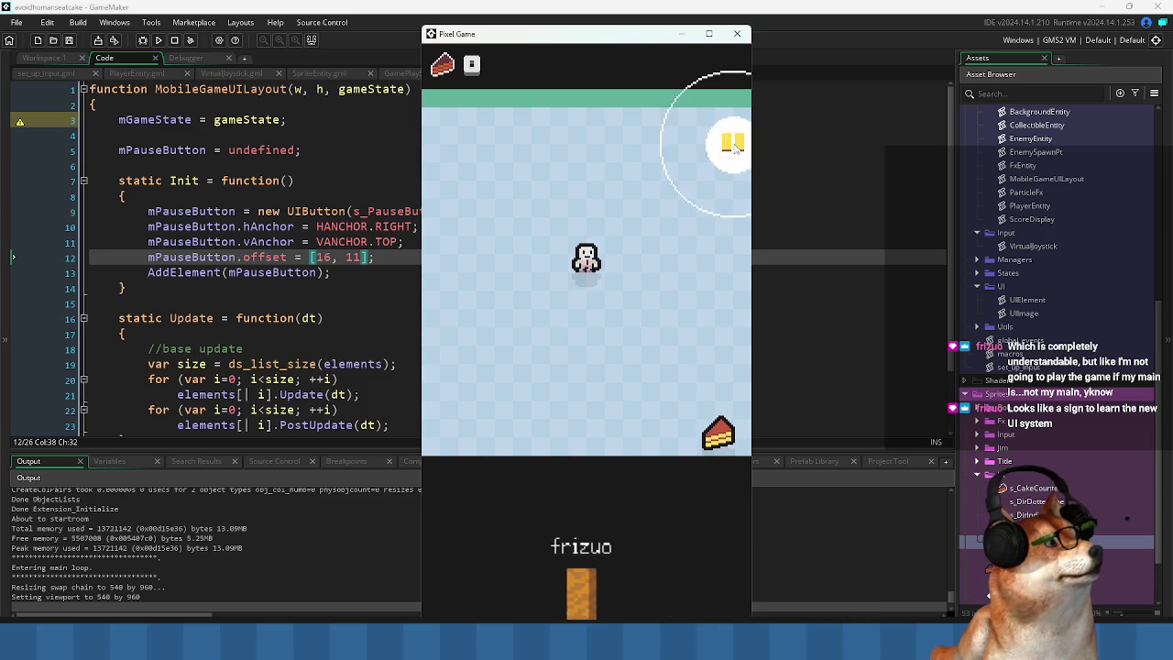
pyautogui.click(730, 148)
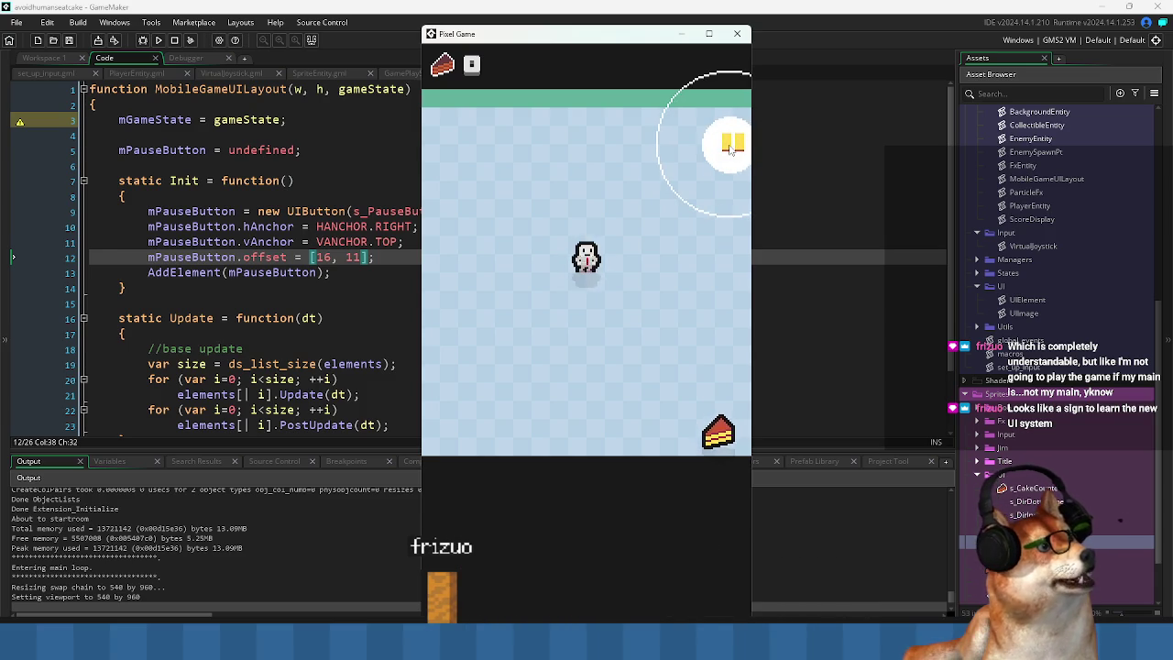
pyautogui.click(730, 136)
pyautogui.click(731, 152)
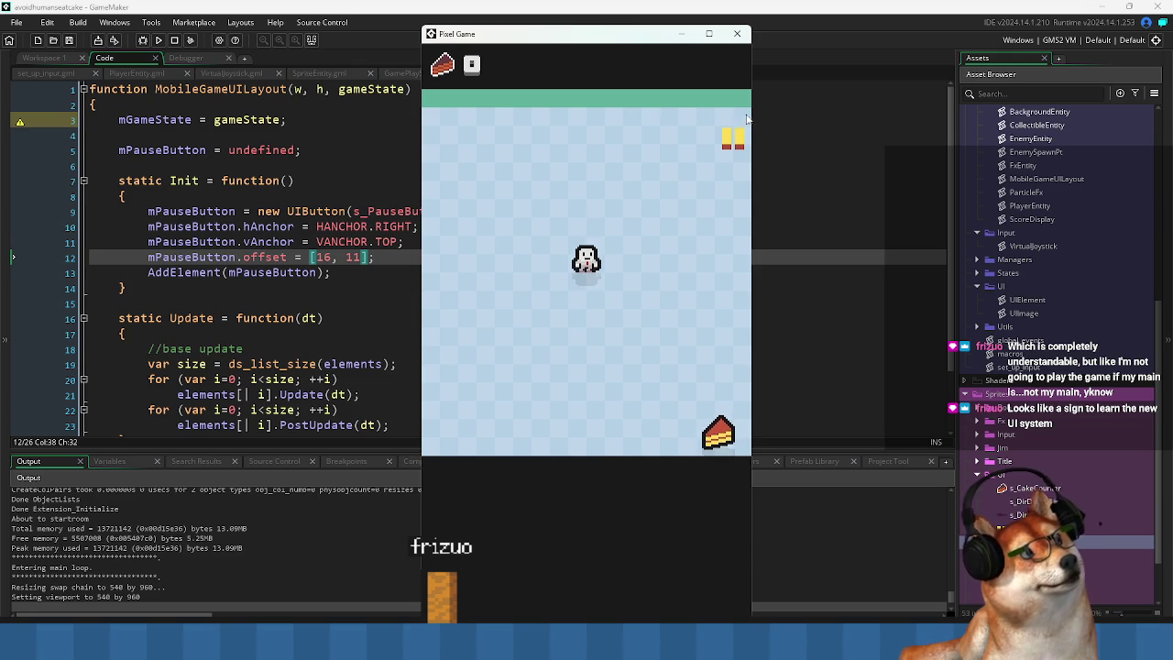
# Keep pressing the pause button to confirm it responds, then close the game window.
pyautogui.click(729, 145)
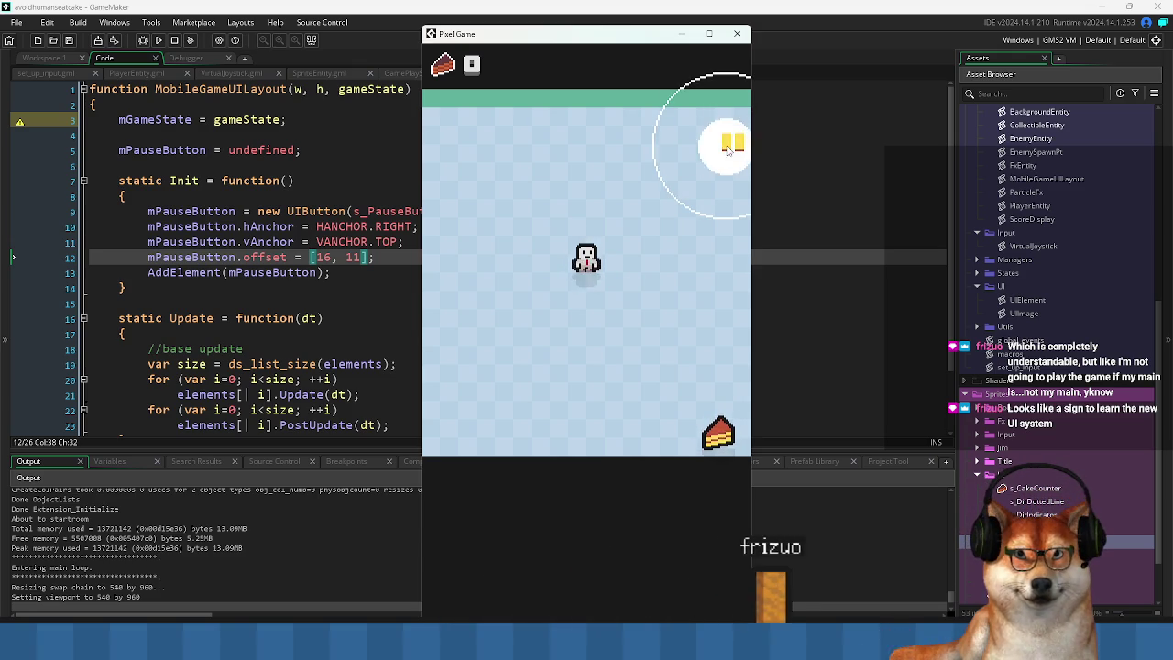
pyautogui.click(737, 139)
pyautogui.click(735, 145)
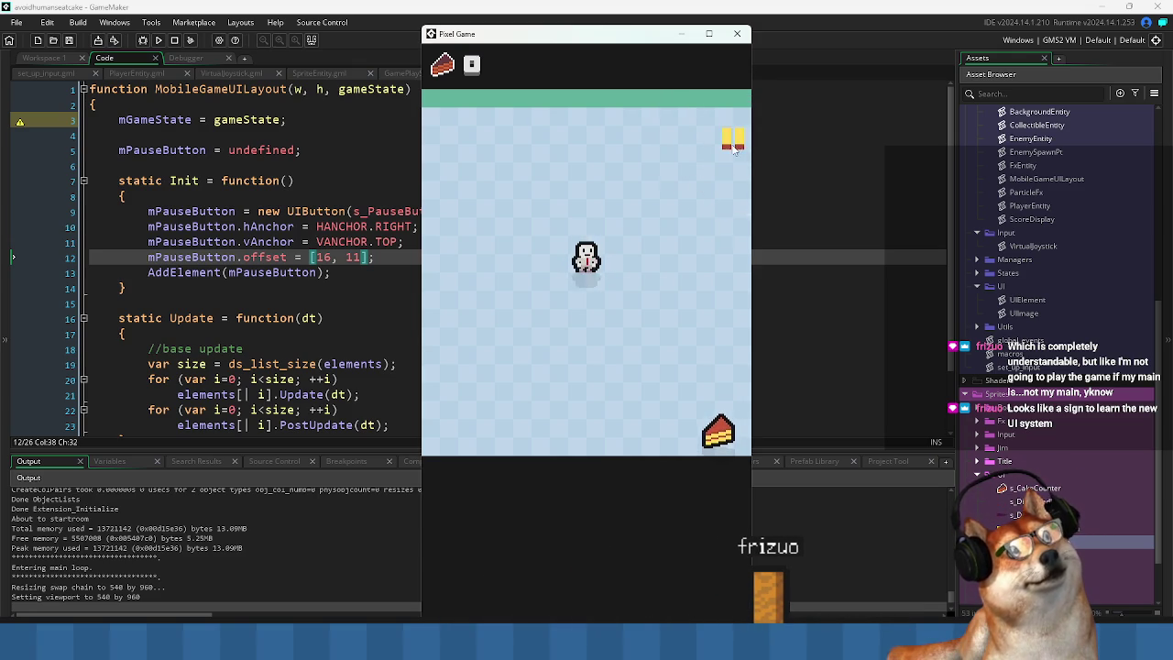
pyautogui.click(734, 148)
pyautogui.click(733, 153)
pyautogui.click(732, 159)
pyautogui.click(732, 161)
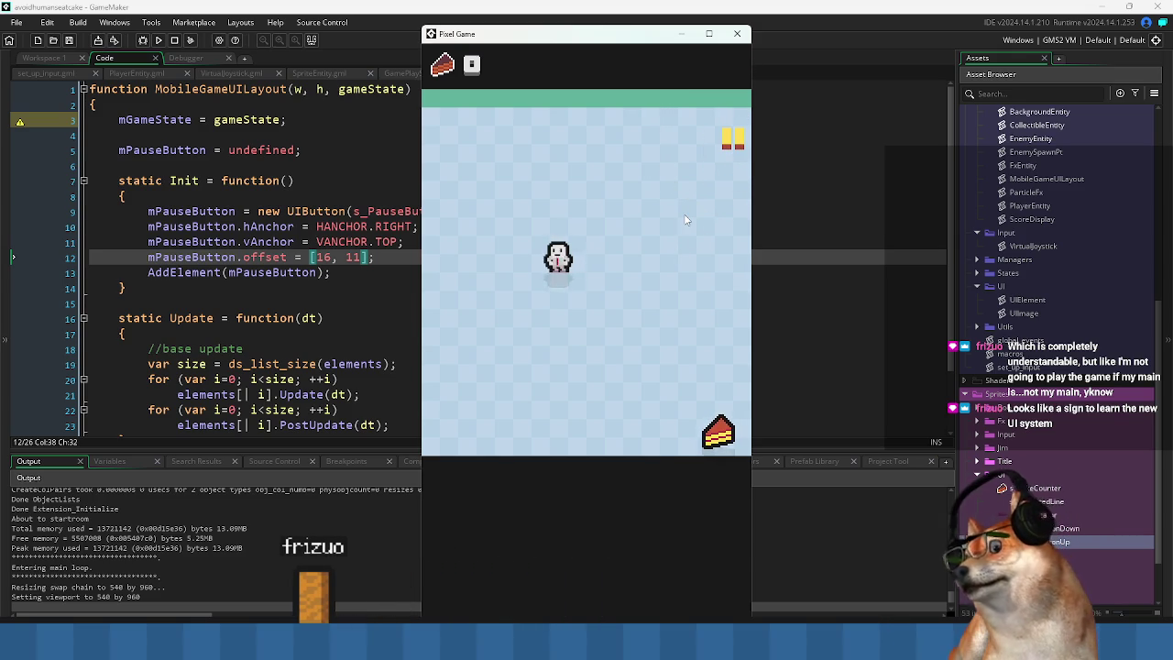
pyautogui.click(738, 35)
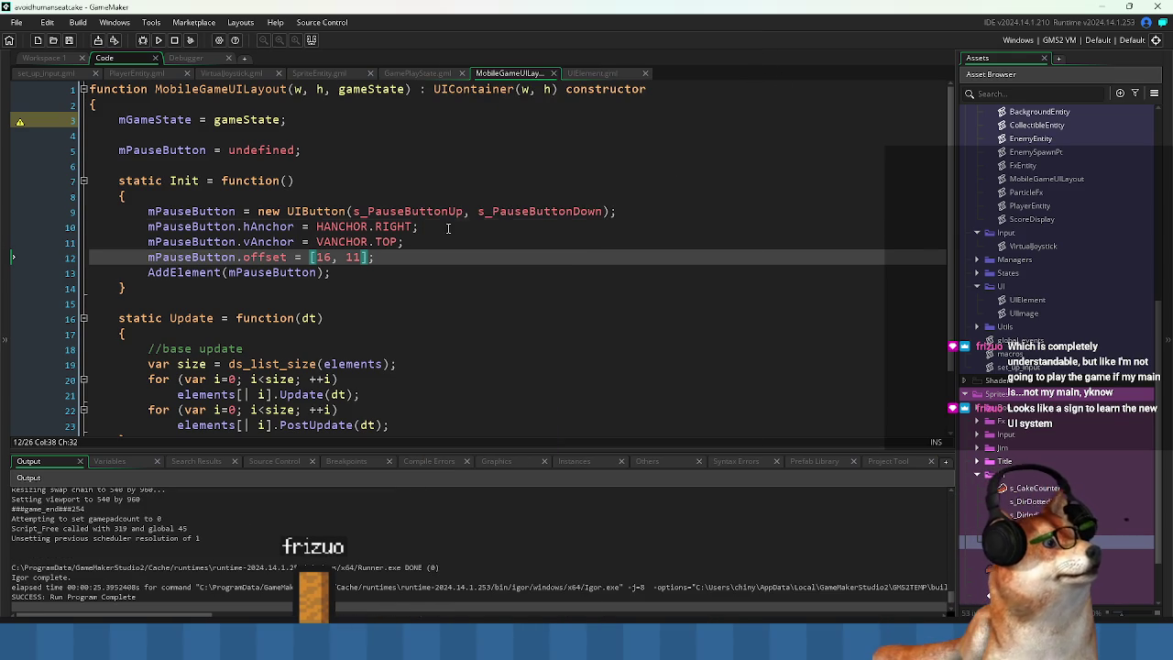